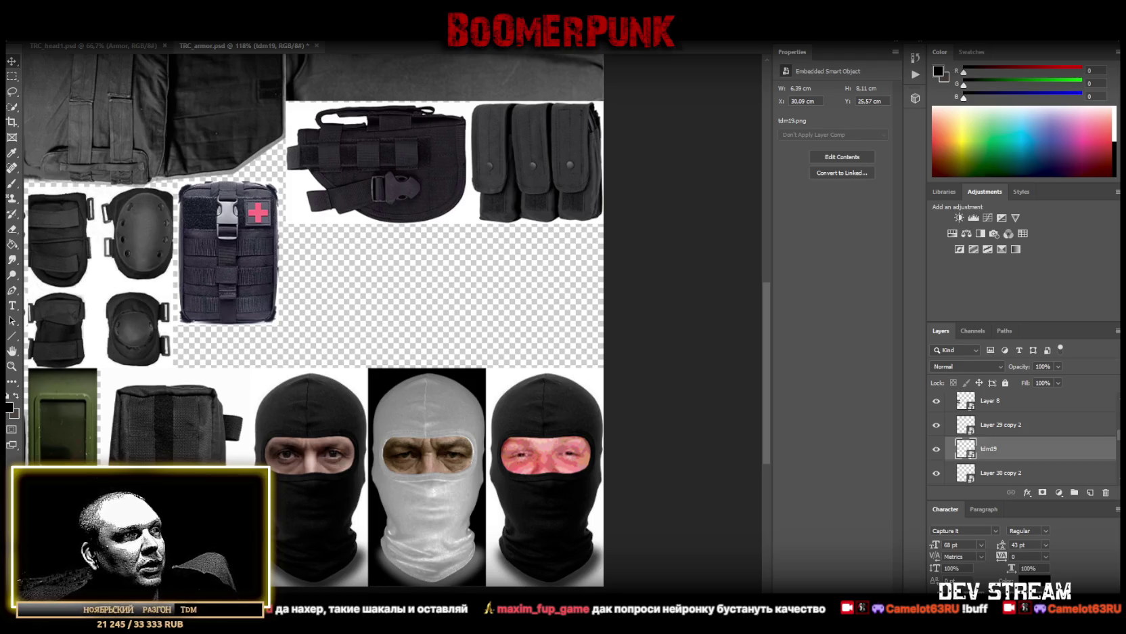
Move the reference photo window up and open the tdm19 face smart object's contents
drag(620, 609, 618, 402)
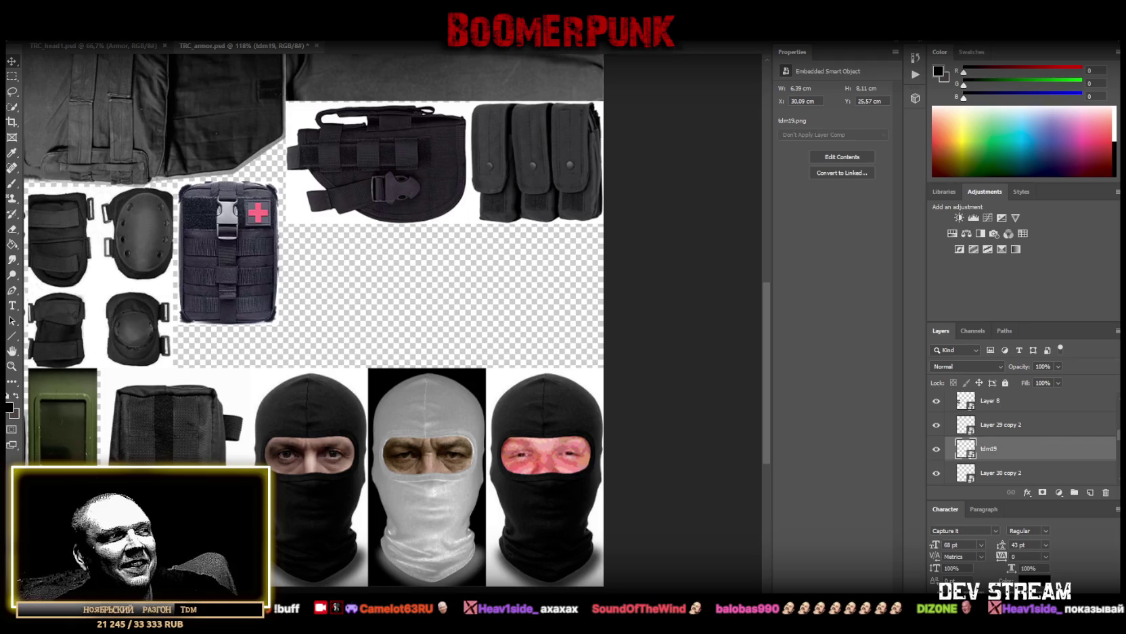
mouse_move(635, 354)
mouse_down()
mouse_move(637, 241)
mouse_move(637, 609)
mouse_up()
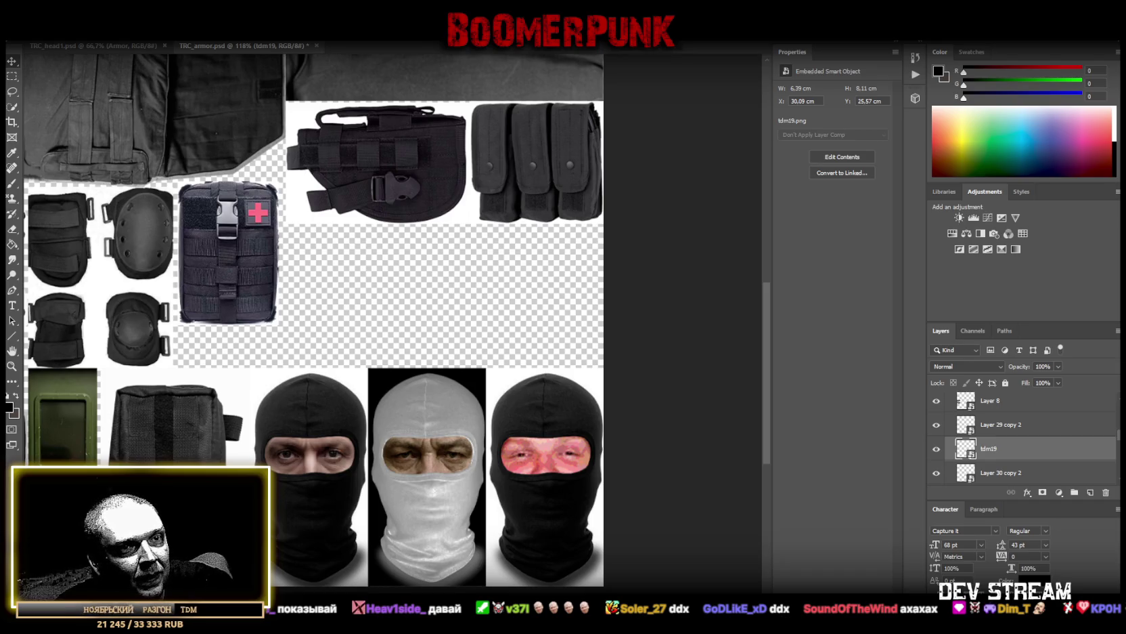
click(935, 450)
click(936, 451)
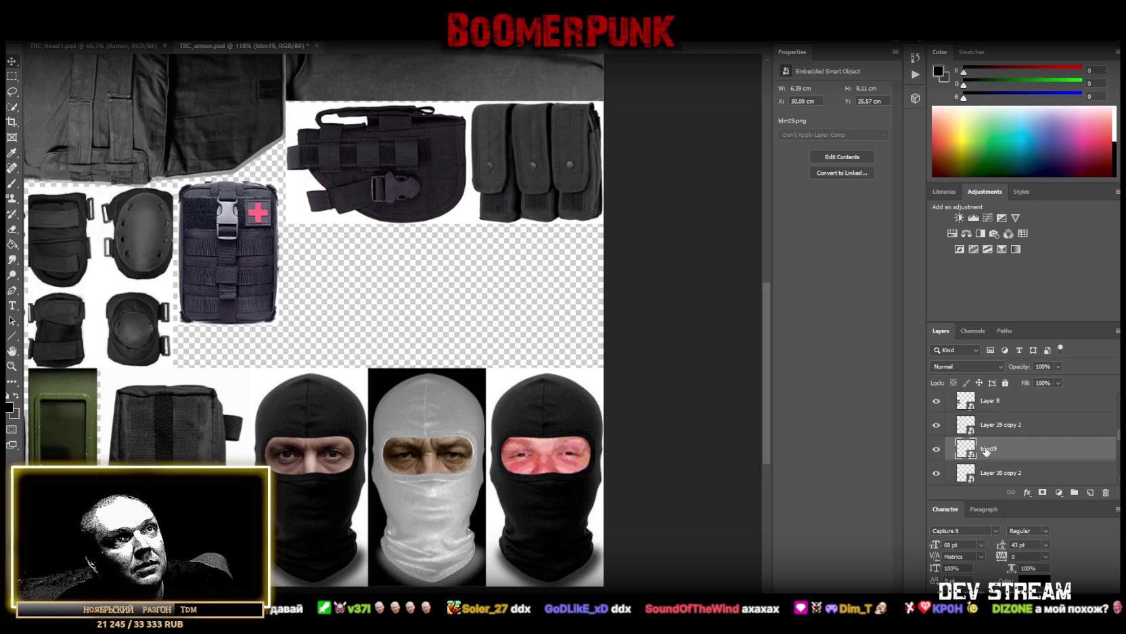
double_click(966, 449)
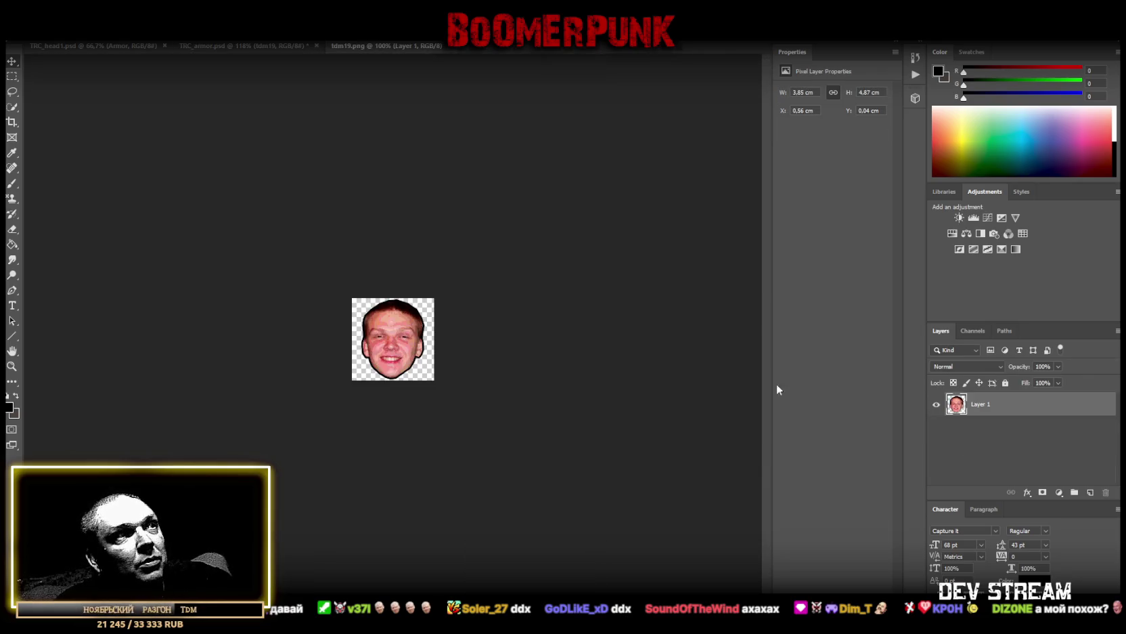
Lower the tdm19 face's contrast to -50 and merge the adjustment into the face layer
click(959, 218)
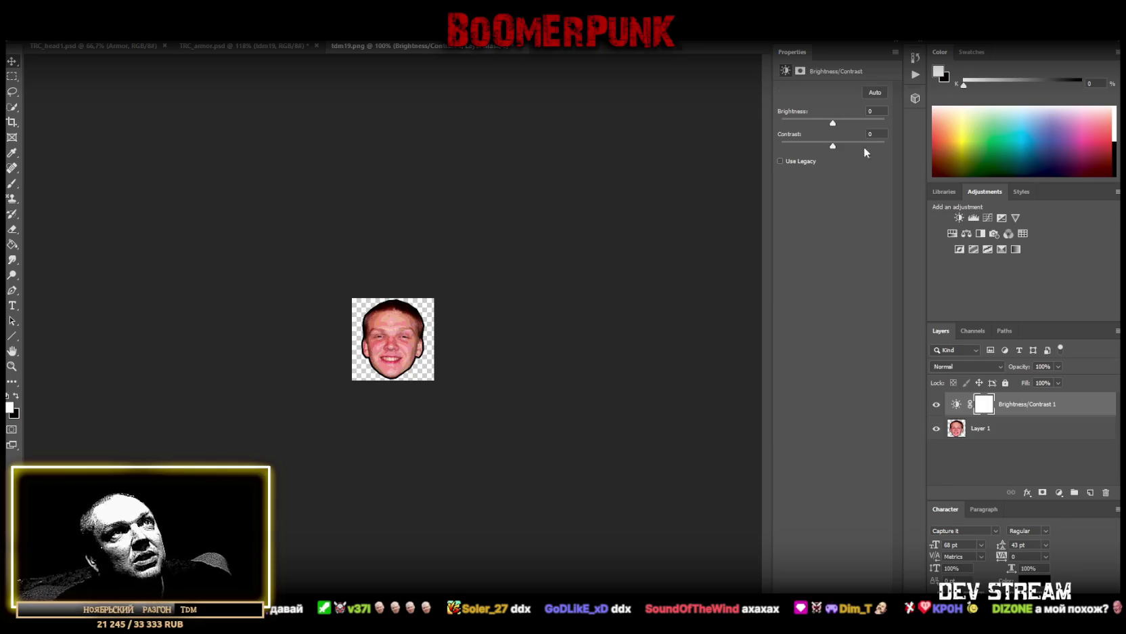
drag(833, 147, 730, 150)
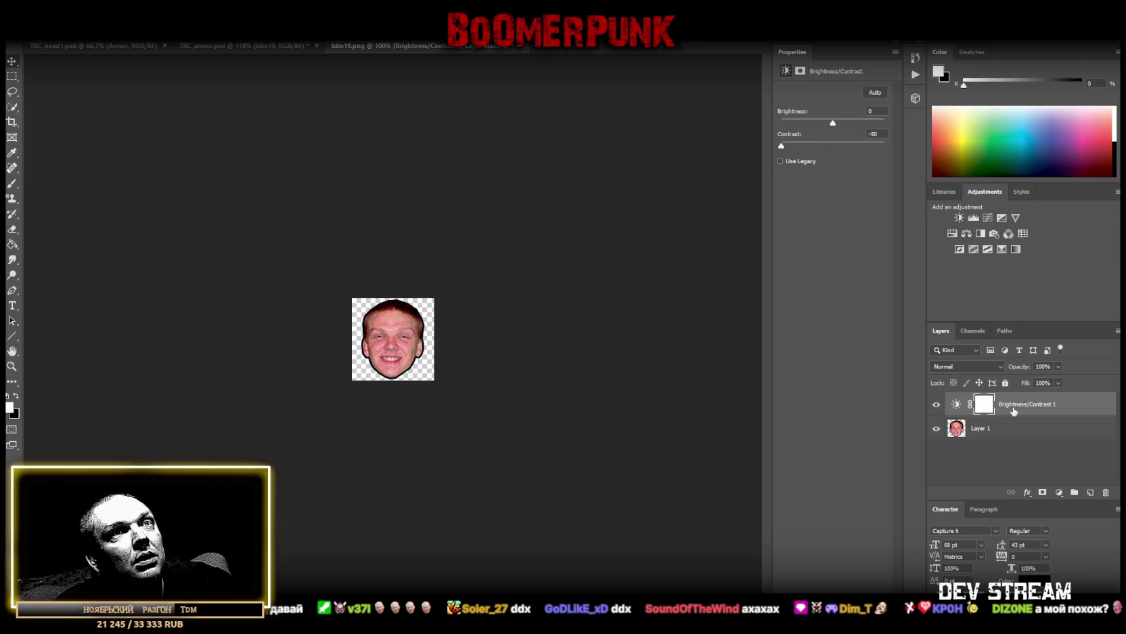
shift+click(997, 434)
right_click(997, 435)
click(897, 485)
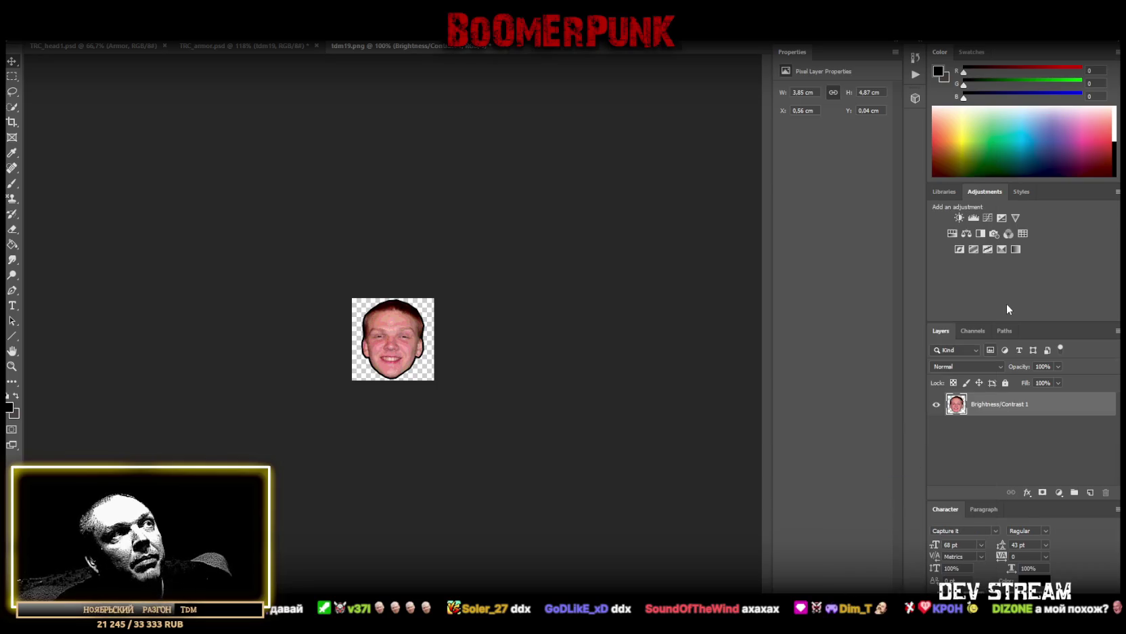
Desaturate the face to -42 with Hue/Saturation, merge it, and return to TRC_armor.psd
click(952, 233)
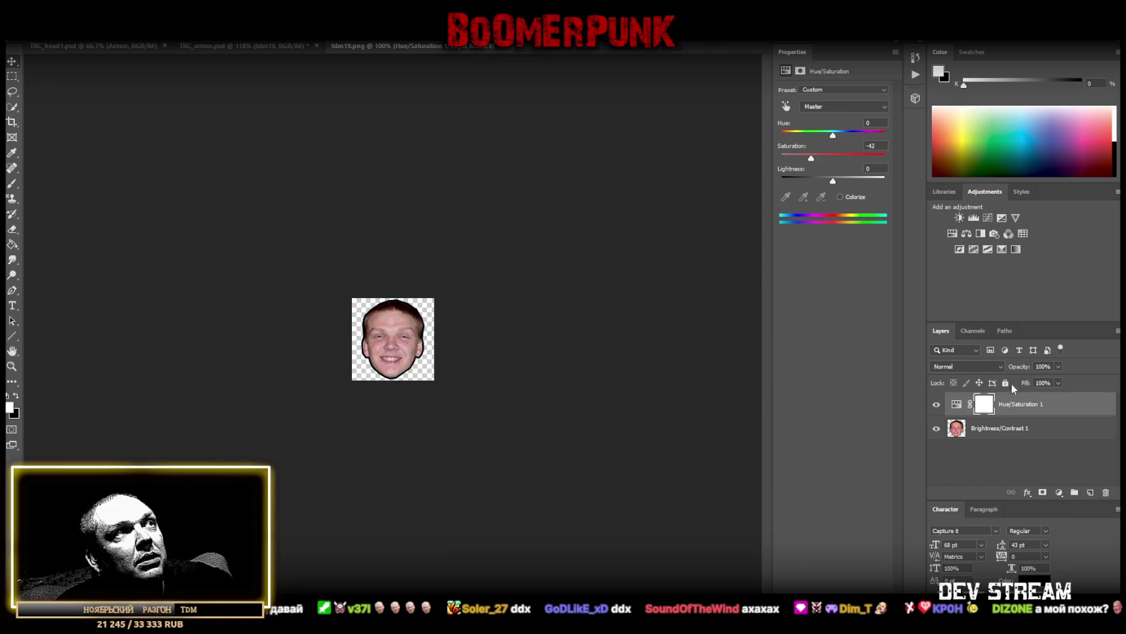
shift+click(1006, 433)
right_click(999, 432)
click(851, 485)
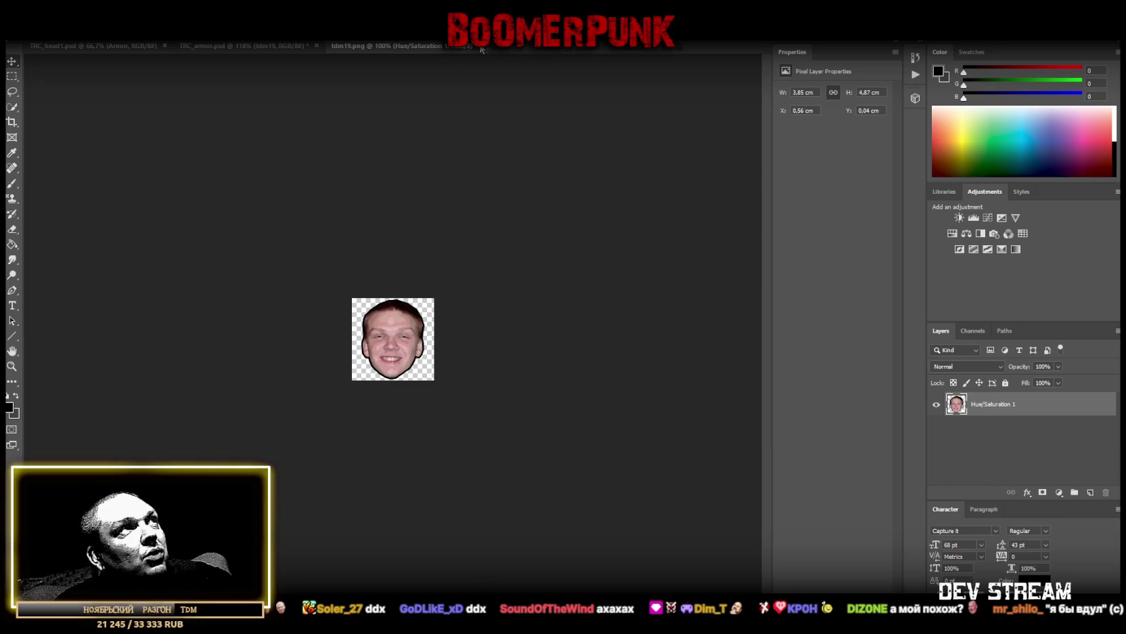
key(ctrl+w)
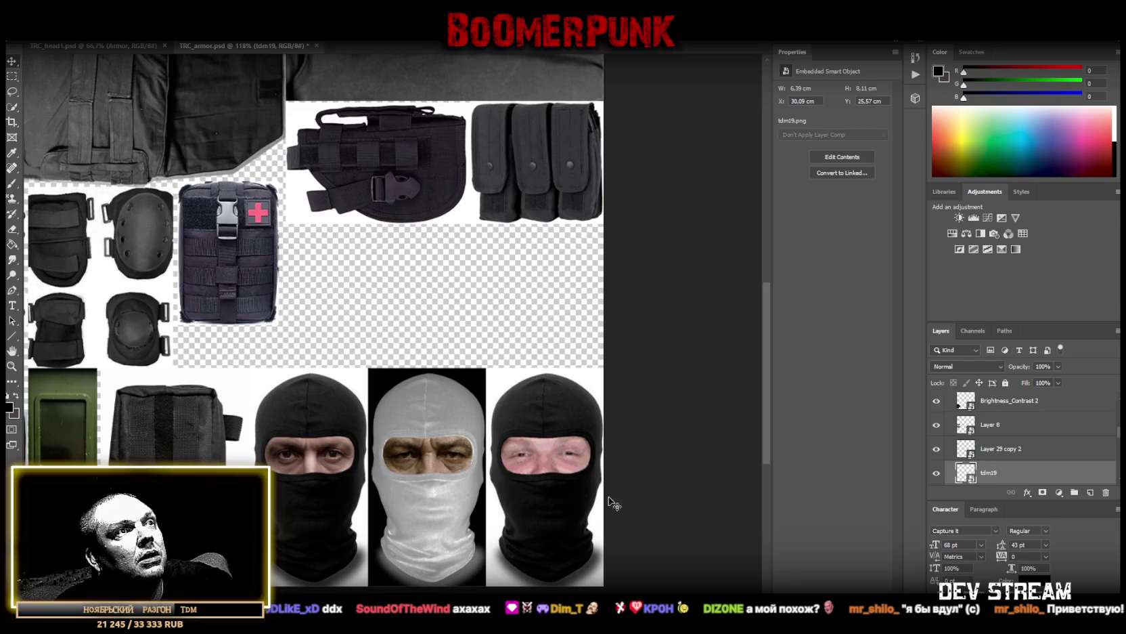
Nudge the tdm19 face into the right balaclava's eye opening
drag(530, 454, 522, 449)
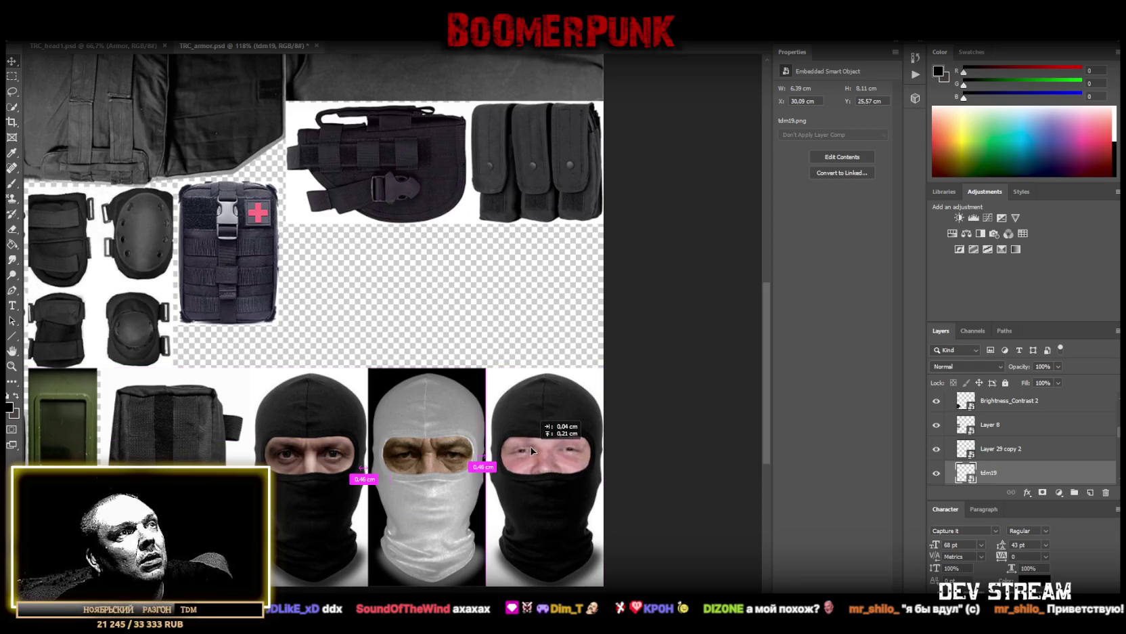
drag(522, 449, 532, 448)
key(ctrl+t)
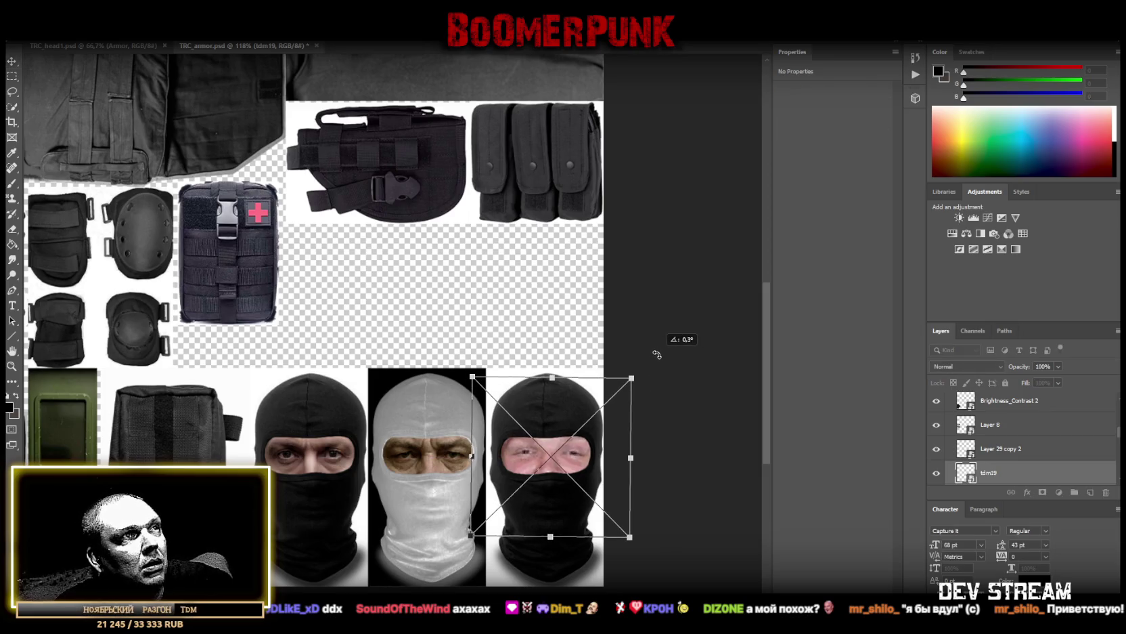
key(Return)
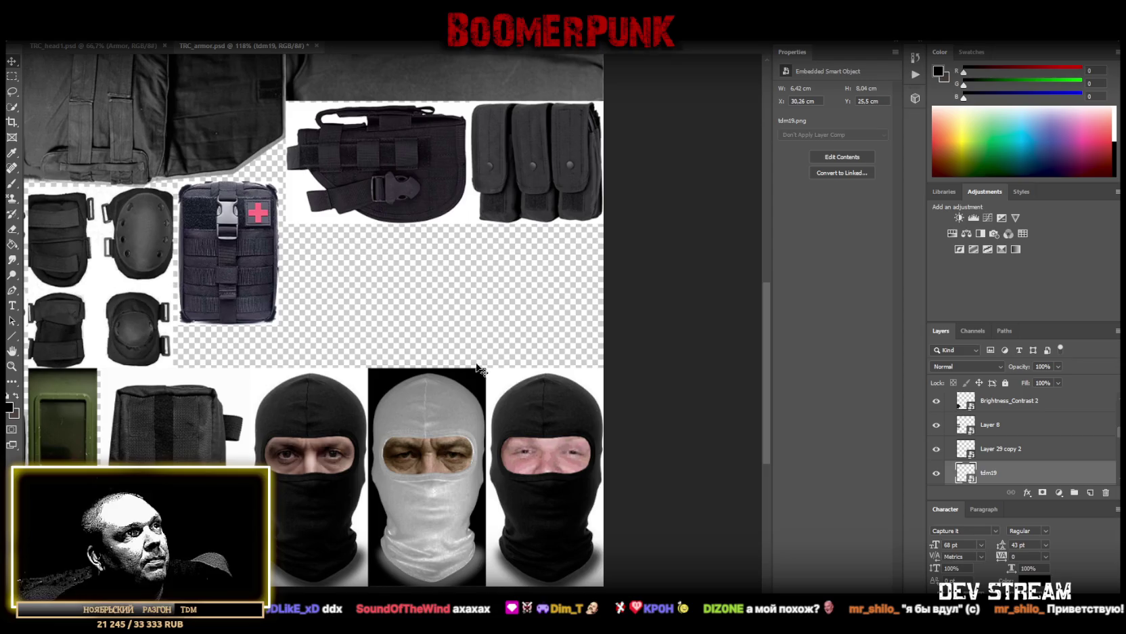
drag(568, 463, 556, 465)
Rotate the face slightly and shift it to align with the neighbouring balaclava's eyes
key(ctrl+t)
drag(679, 384, 673, 369)
drag(608, 464, 606, 464)
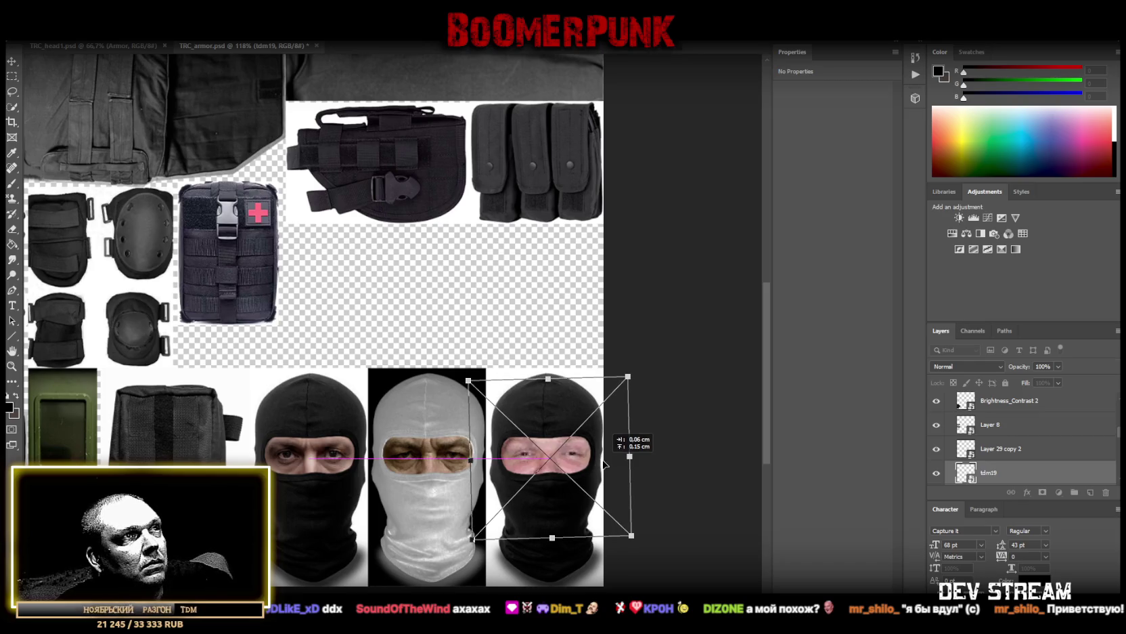
key(Return)
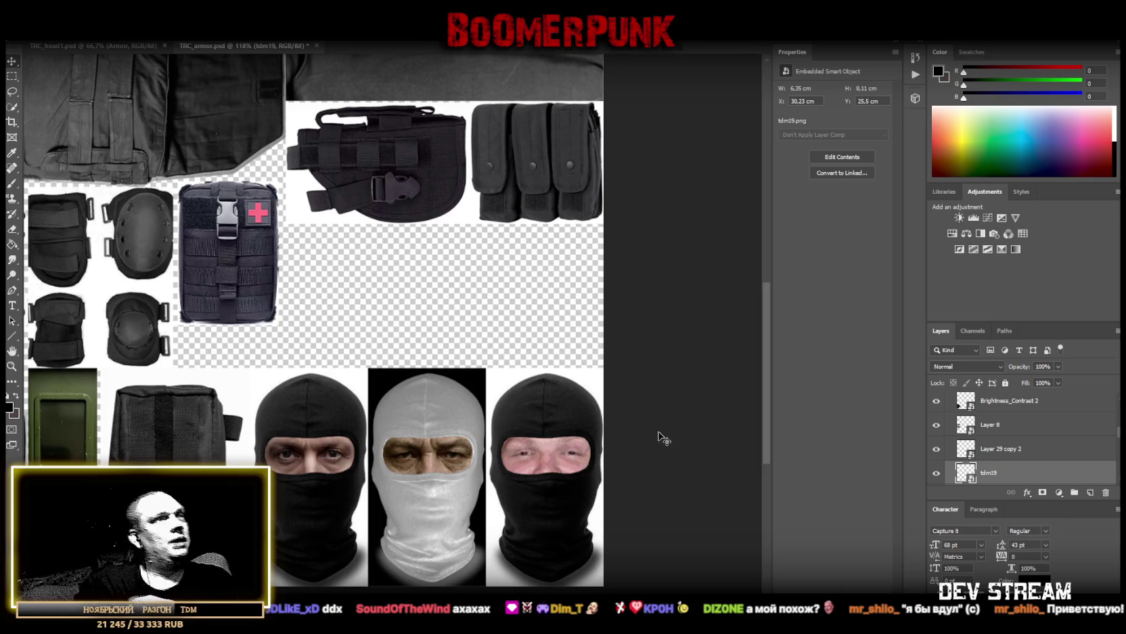
right_click(528, 406)
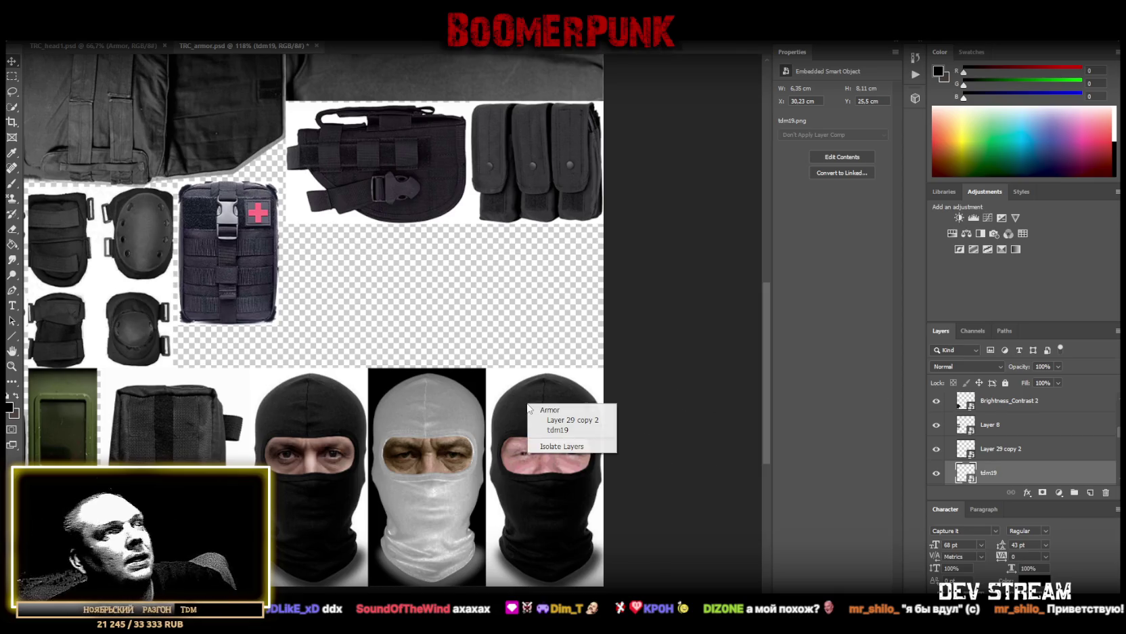
Select Layer 29 copy 2, the right balaclava, and rasterize it
click(565, 420)
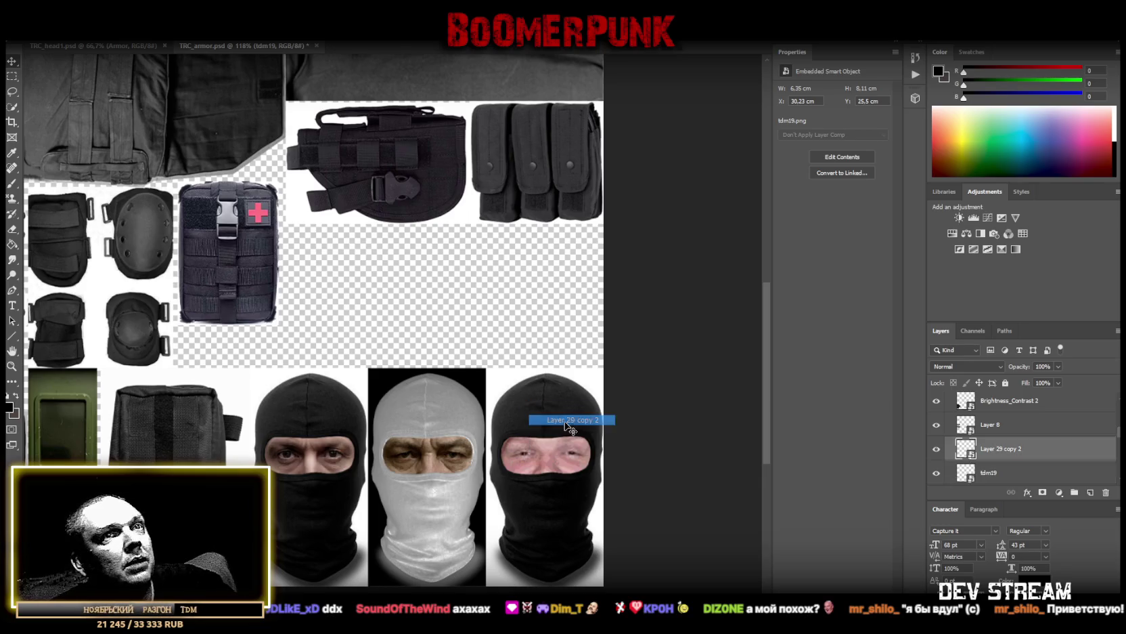
click(937, 448)
click(937, 449)
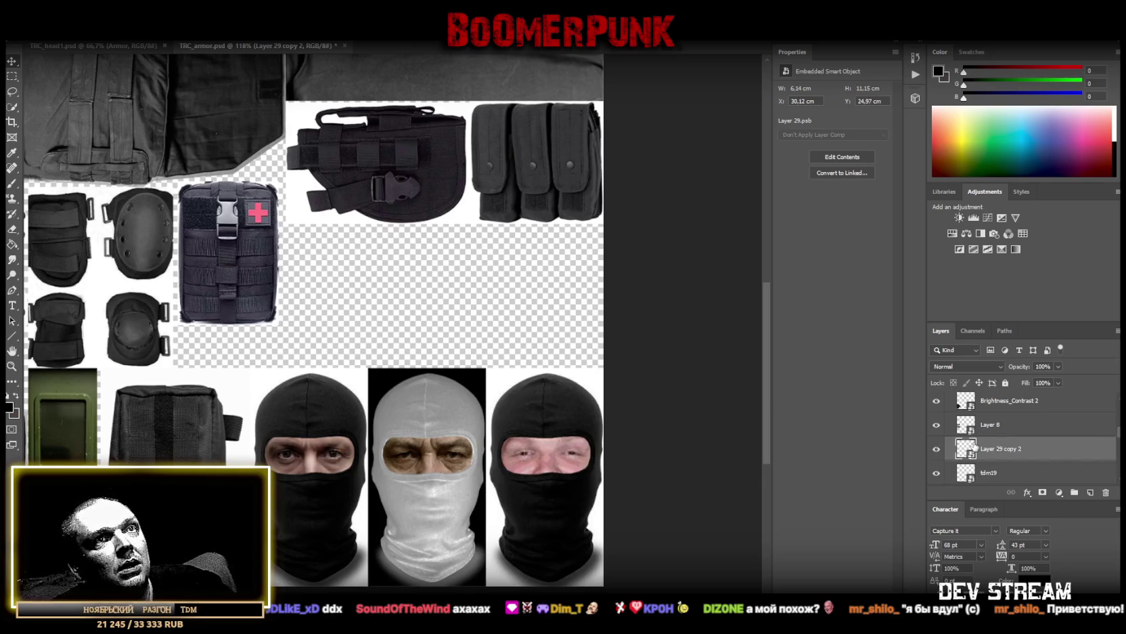
right_click(968, 449)
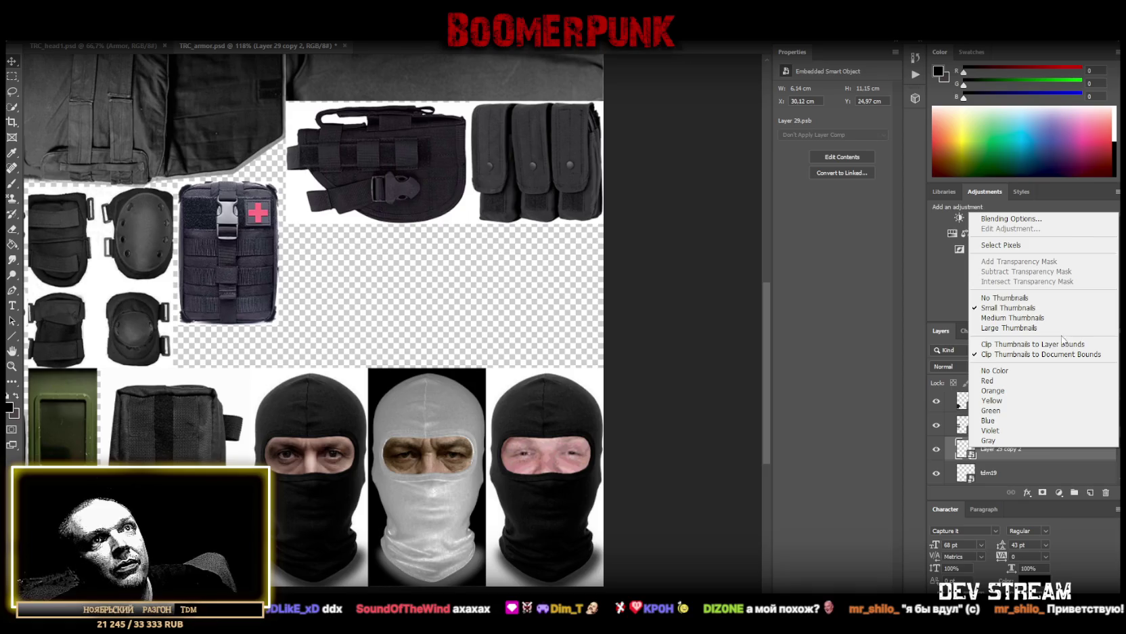
right_click(1053, 454)
right_click(1044, 452)
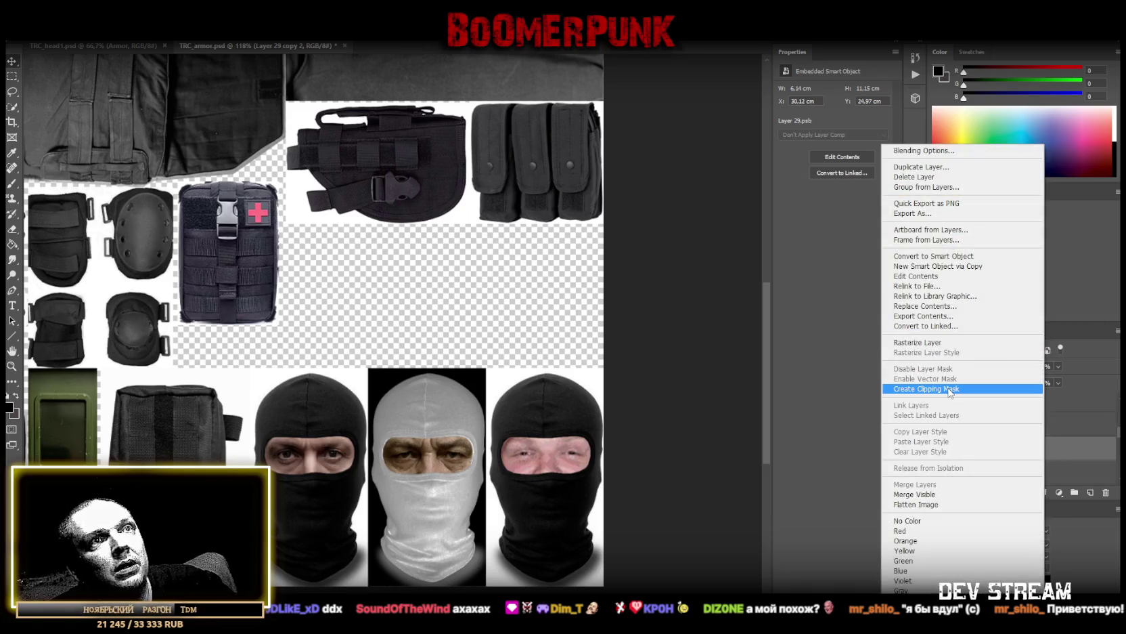
click(918, 341)
Convert the balaclava layer to a smart object and open its .psb contents
click(937, 450)
click(936, 449)
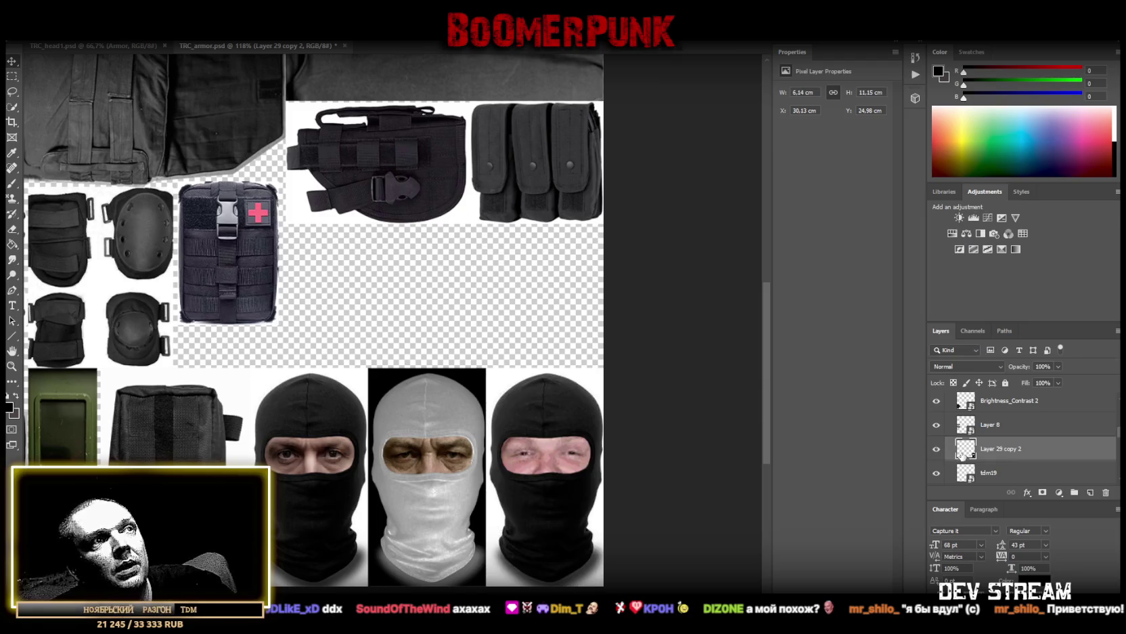
right_click(966, 447)
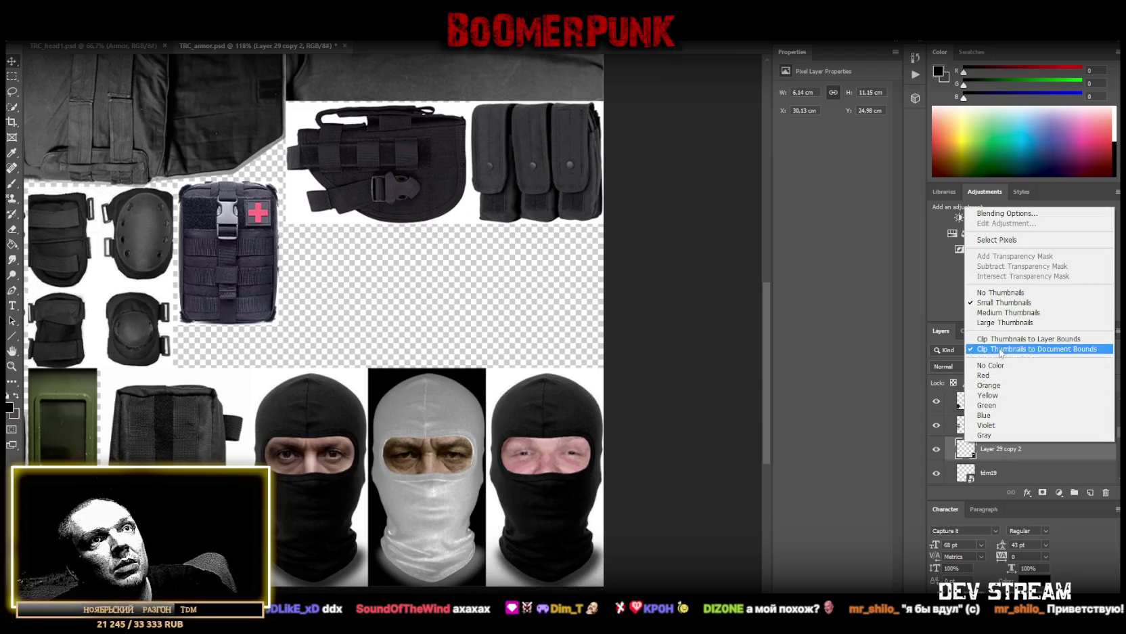
right_click(1029, 452)
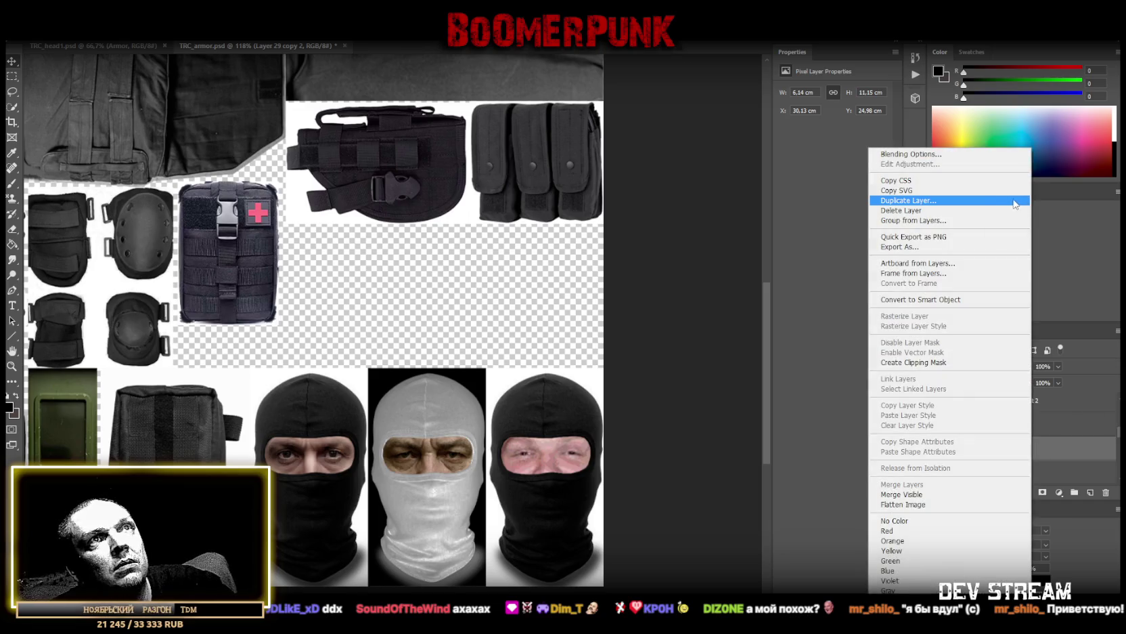
click(934, 300)
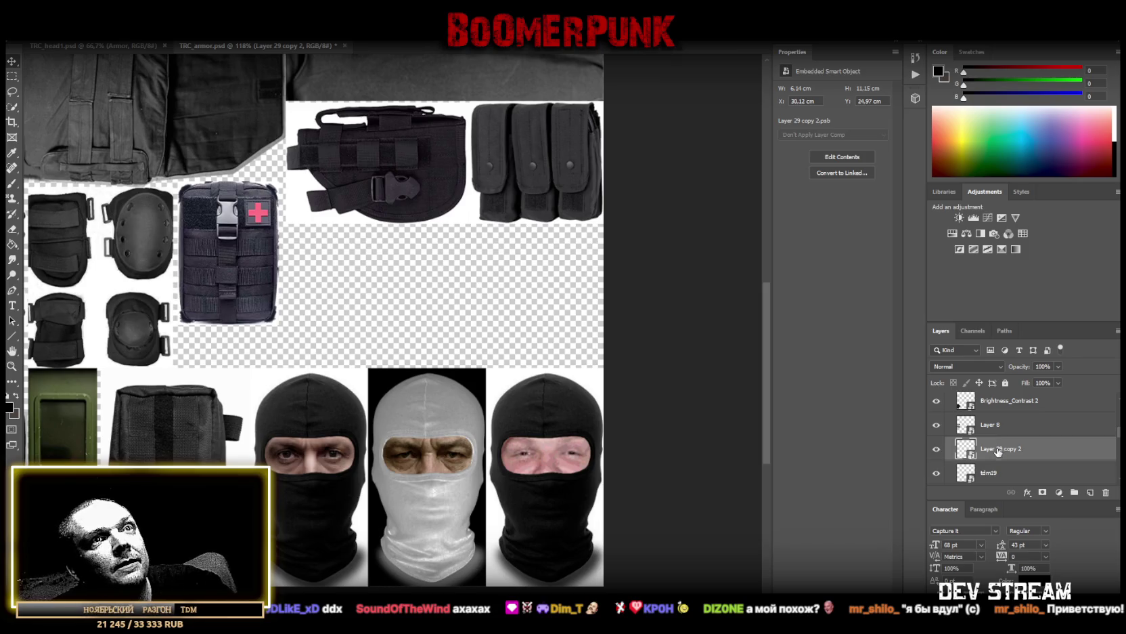
double_click(964, 449)
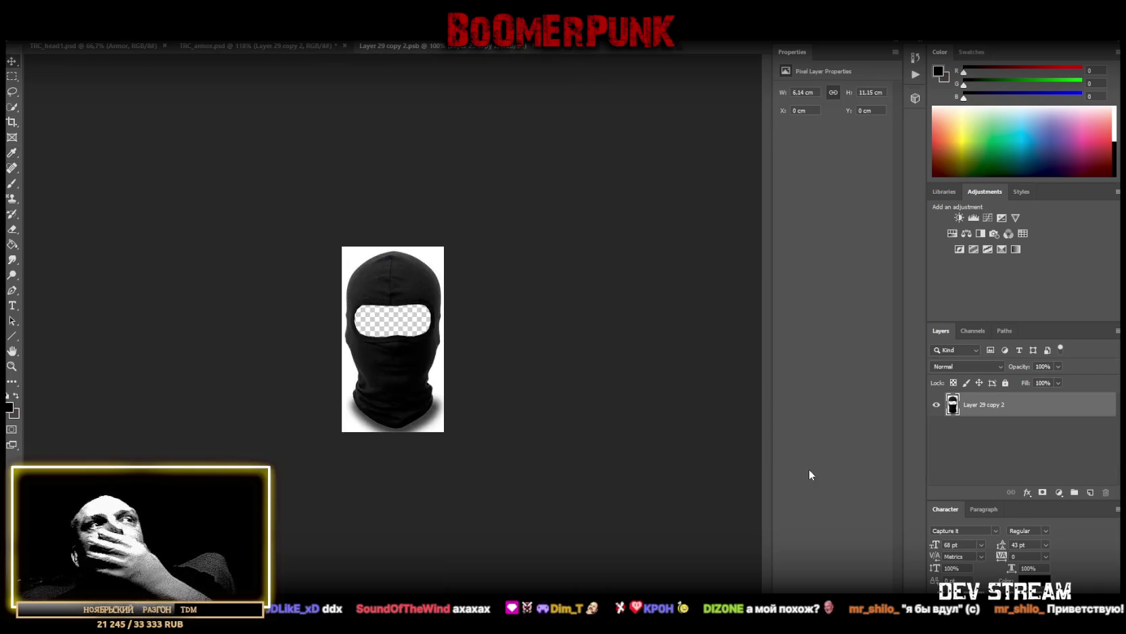
Invert the balaclava from black to white and merge it into a single Invert 1 layer
click(960, 249)
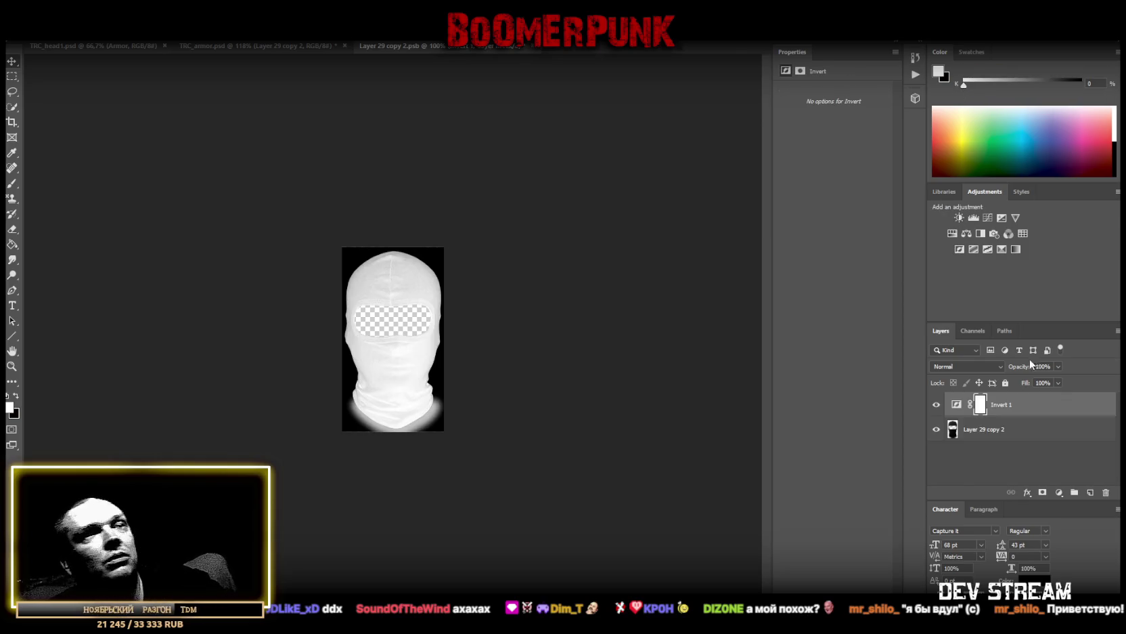
right_click(978, 434)
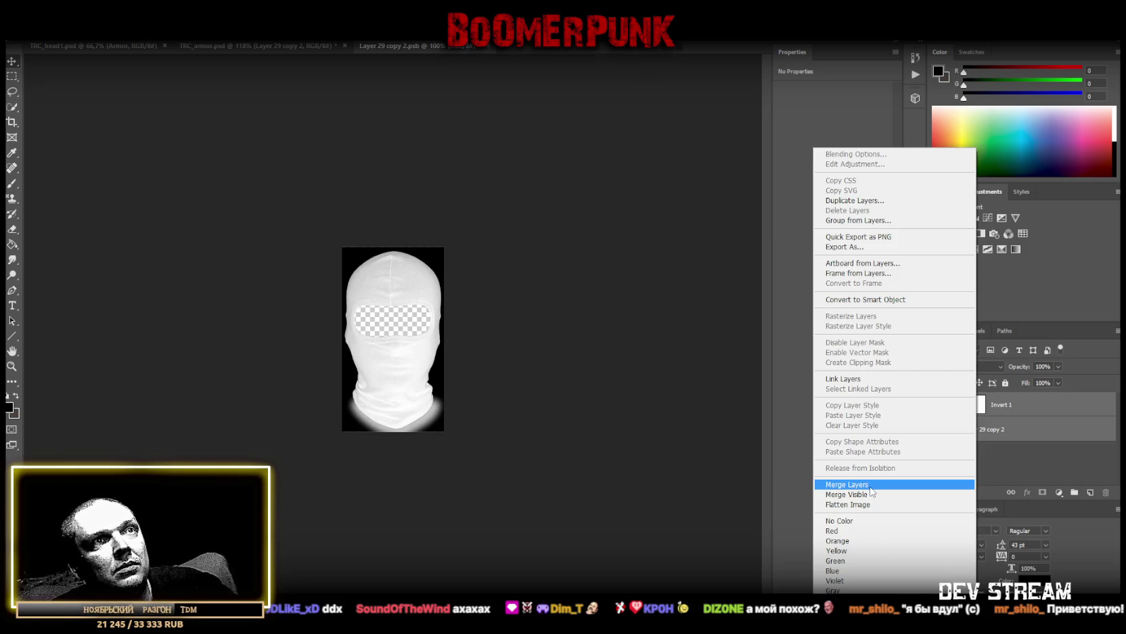
click(869, 485)
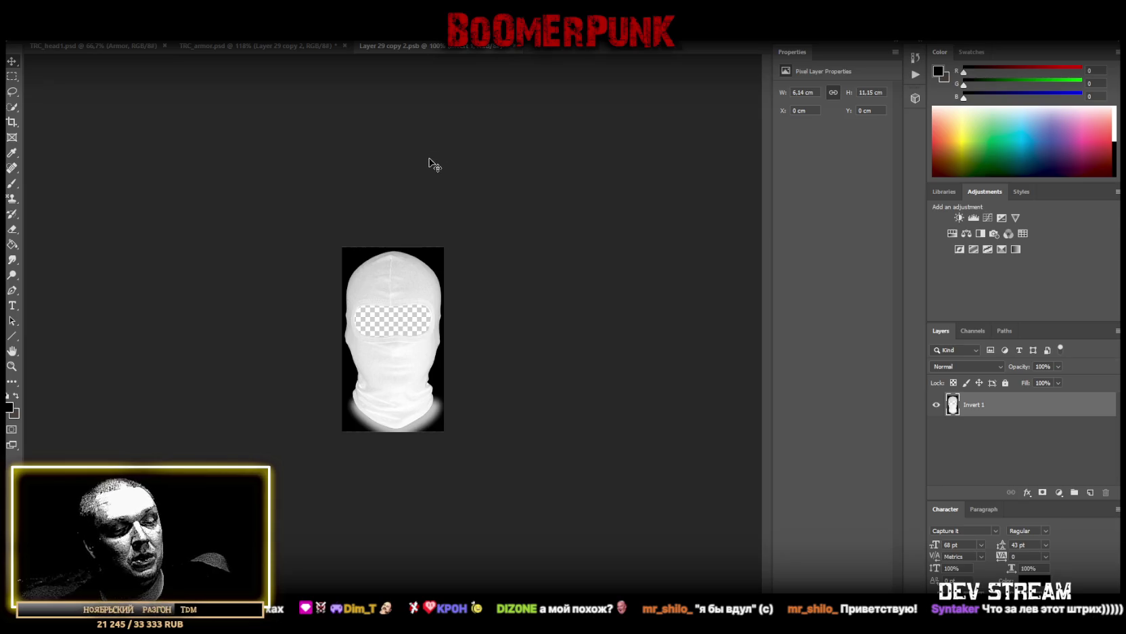
Paste the camo texture as a smart object and scale it over the balaclava
key(ctrl+v)
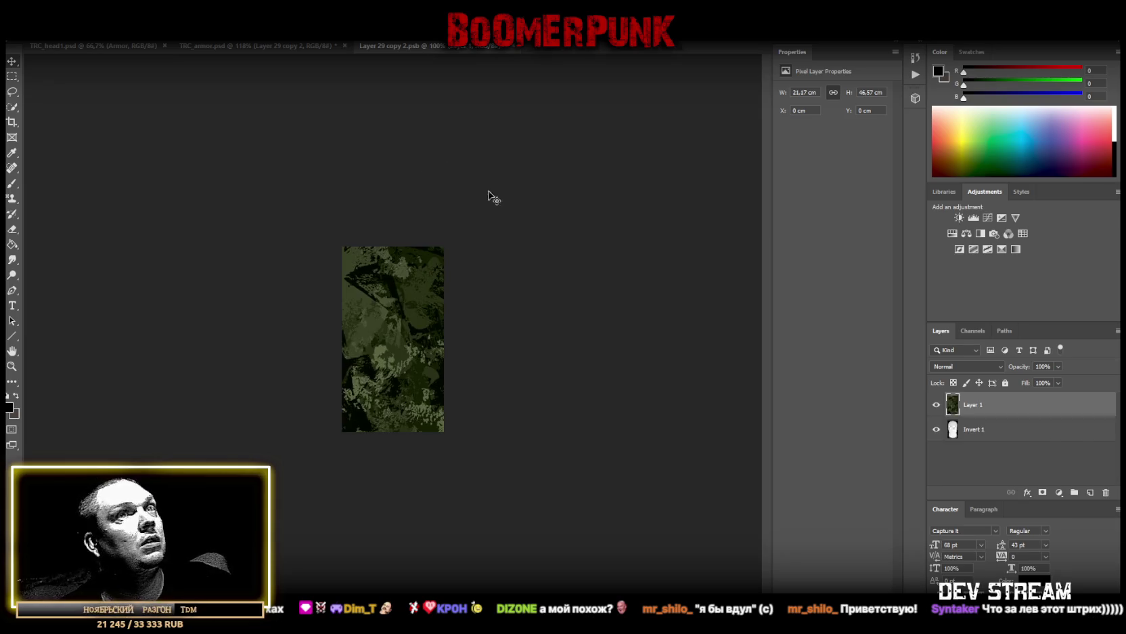
right_click(1008, 416)
click(892, 300)
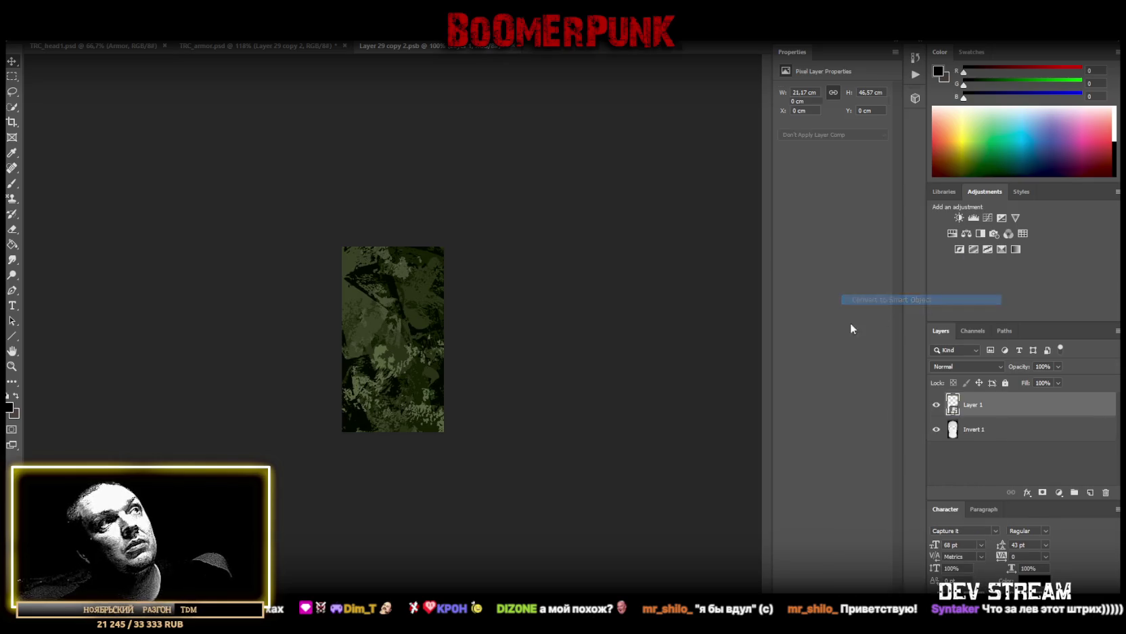
key(ctrl+t)
drag(519, 247, 534, 415)
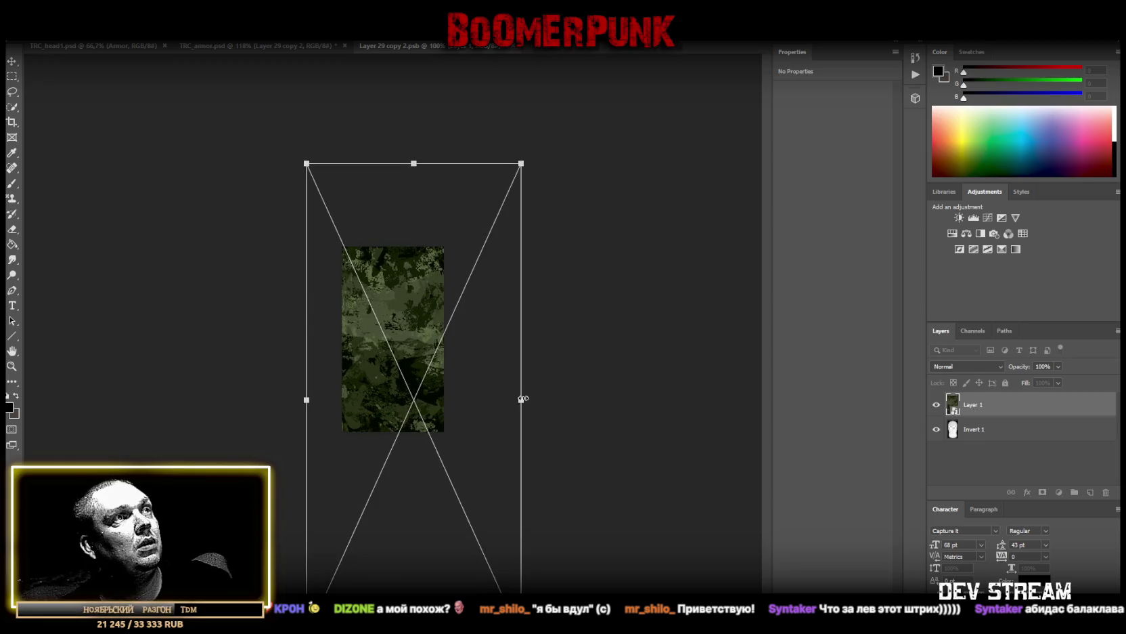
mouse_move(522, 400)
mouse_down()
mouse_move(447, 384)
mouse_move(427, 366)
mouse_up()
click(13, 62)
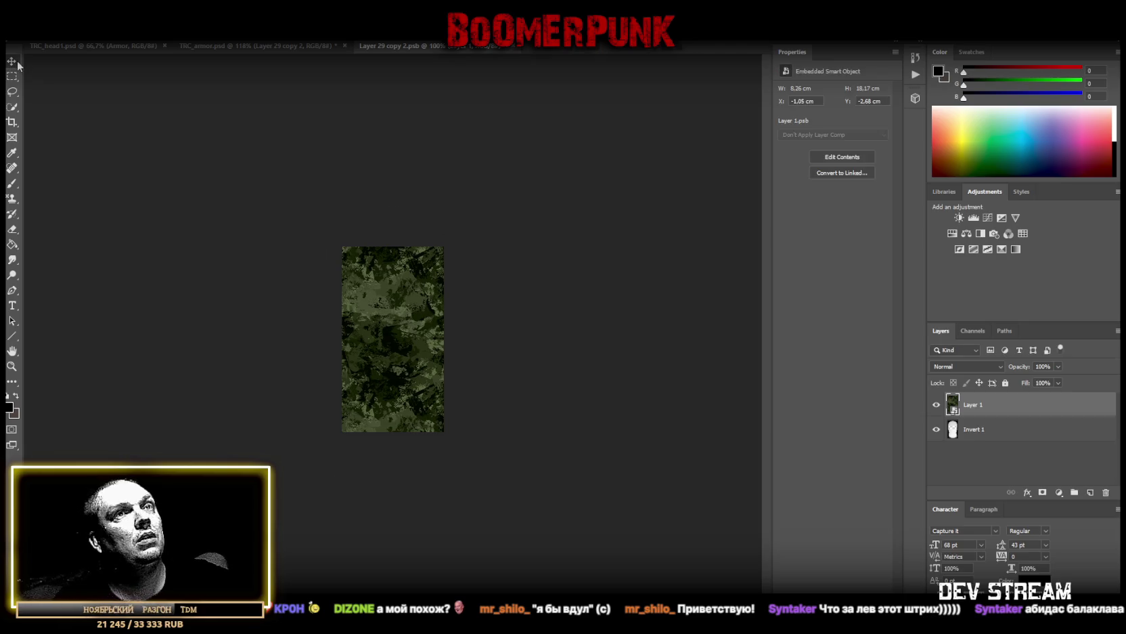
Select the balaclava mask area around the eye opening and copy that camo onto a new layer
click(995, 431)
click(12, 75)
drag(305, 170, 560, 503)
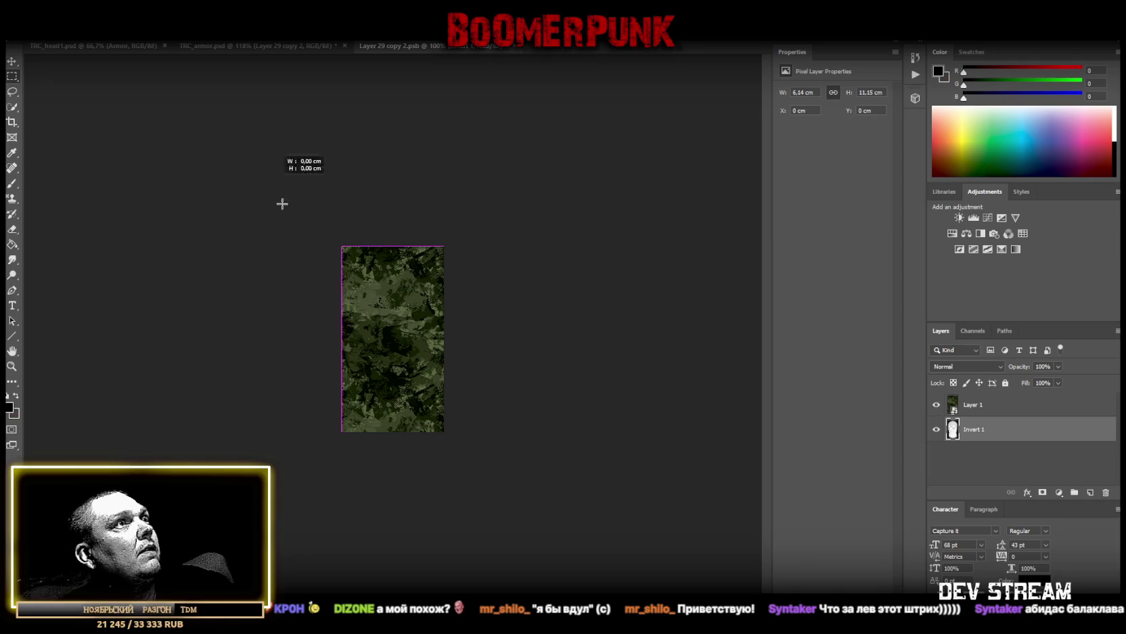
click(12, 59)
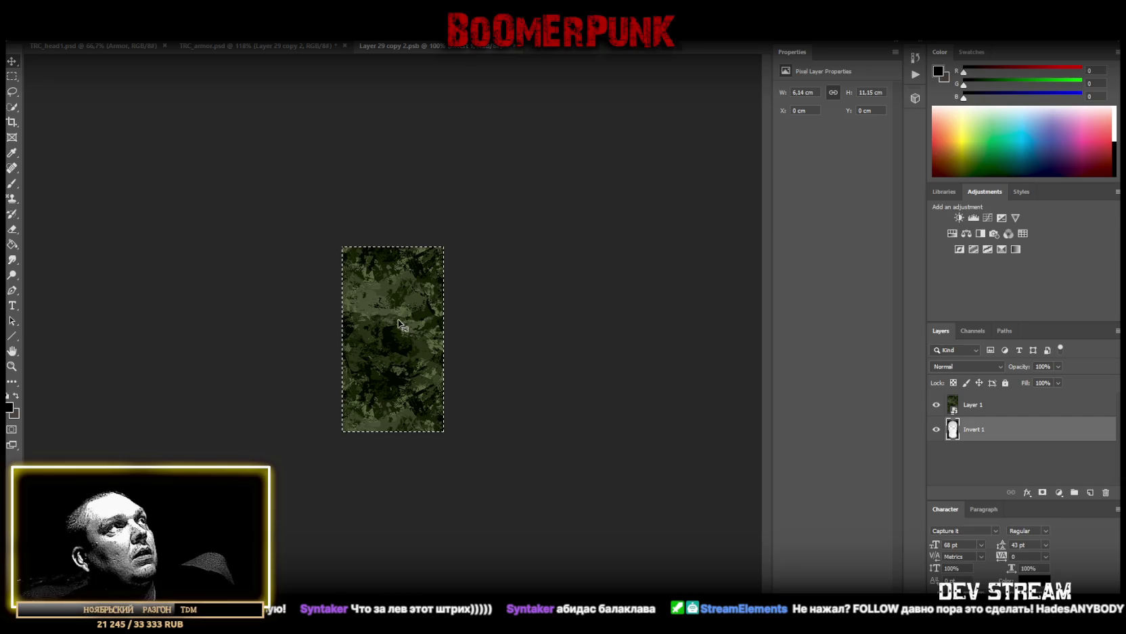
drag(404, 285, 459, 332)
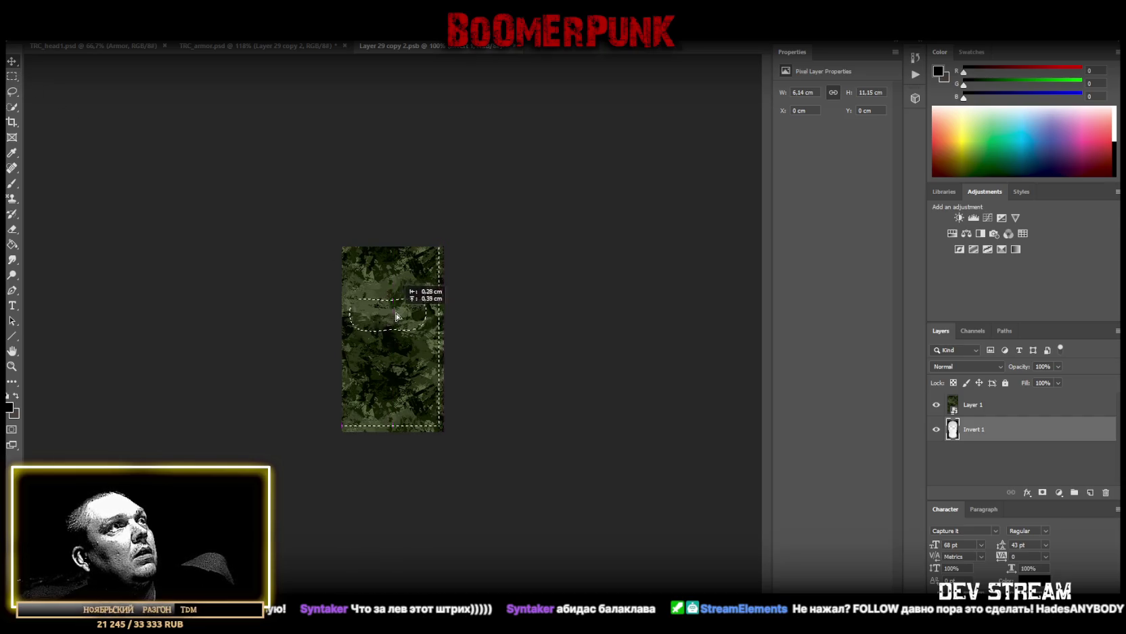
click(974, 404)
right_click(978, 404)
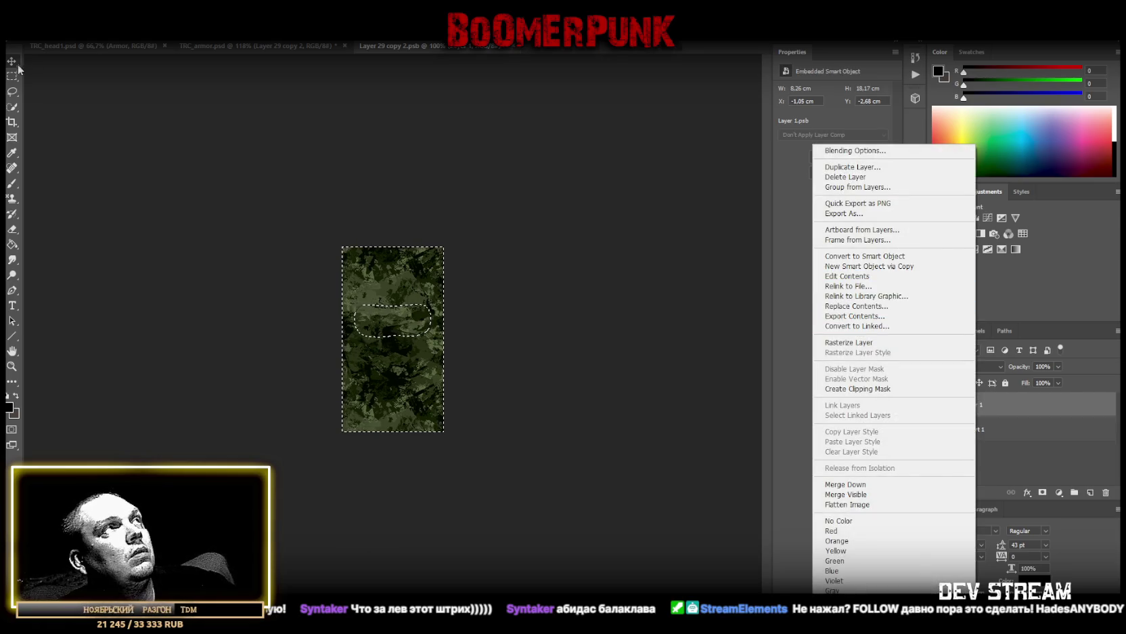
key(Escape)
right_click(376, 271)
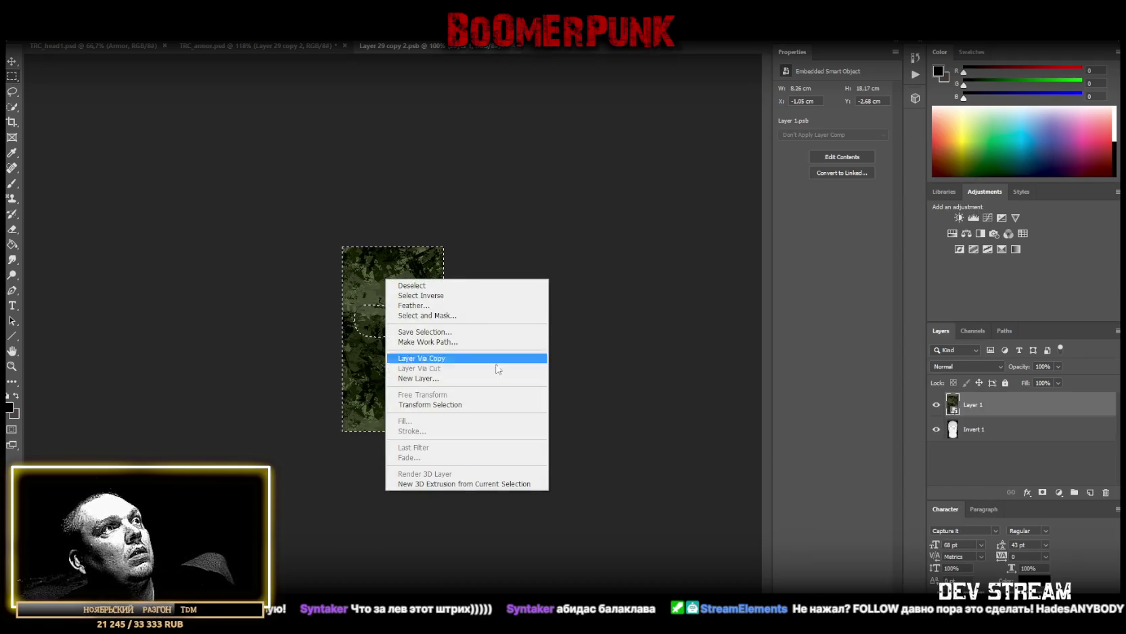
click(465, 358)
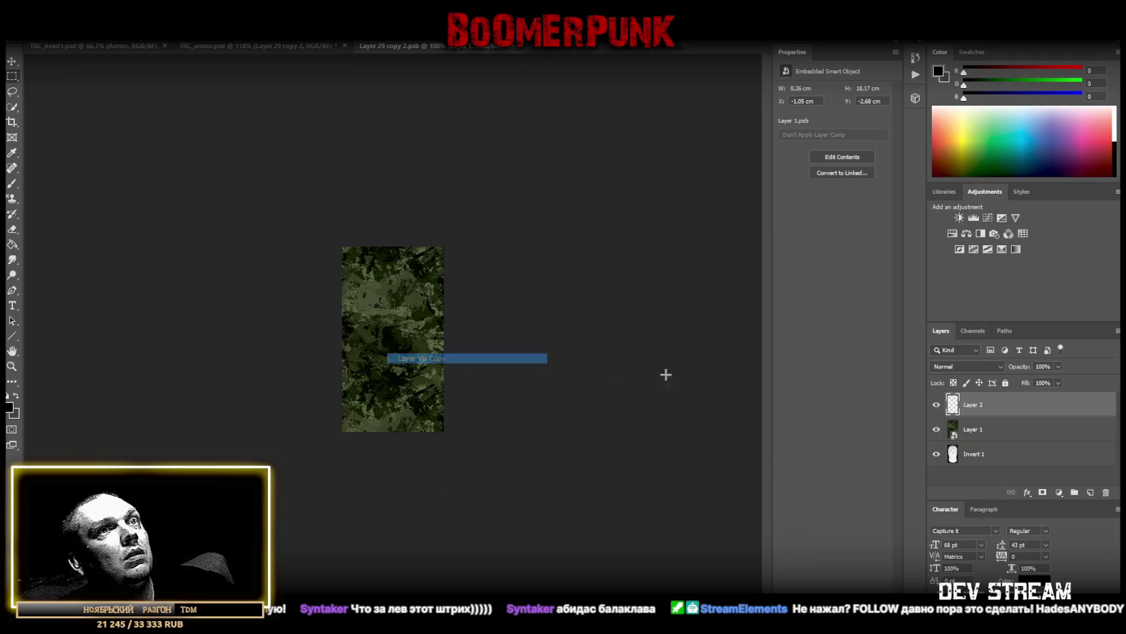
Delete the original camo layer and desaturate the copy with Hue/Saturation at -100
click(971, 432)
key(Delete)
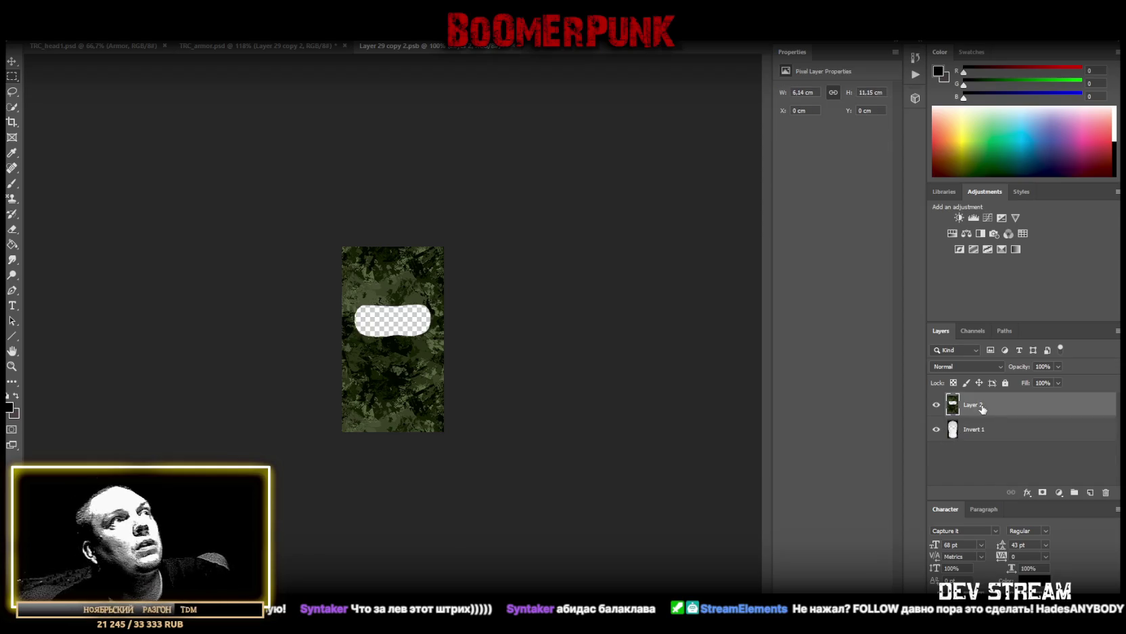
click(952, 233)
drag(834, 160, 774, 156)
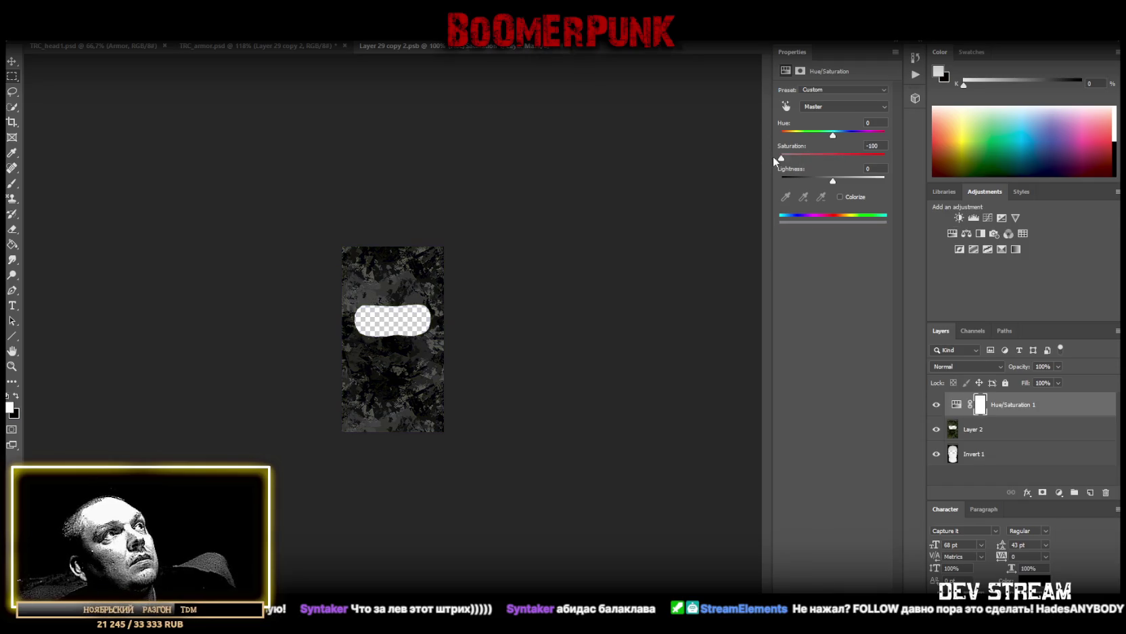
Remove the Hue/Saturation adjustment and set Layer 2's fill to 72%
key(ctrl+z)
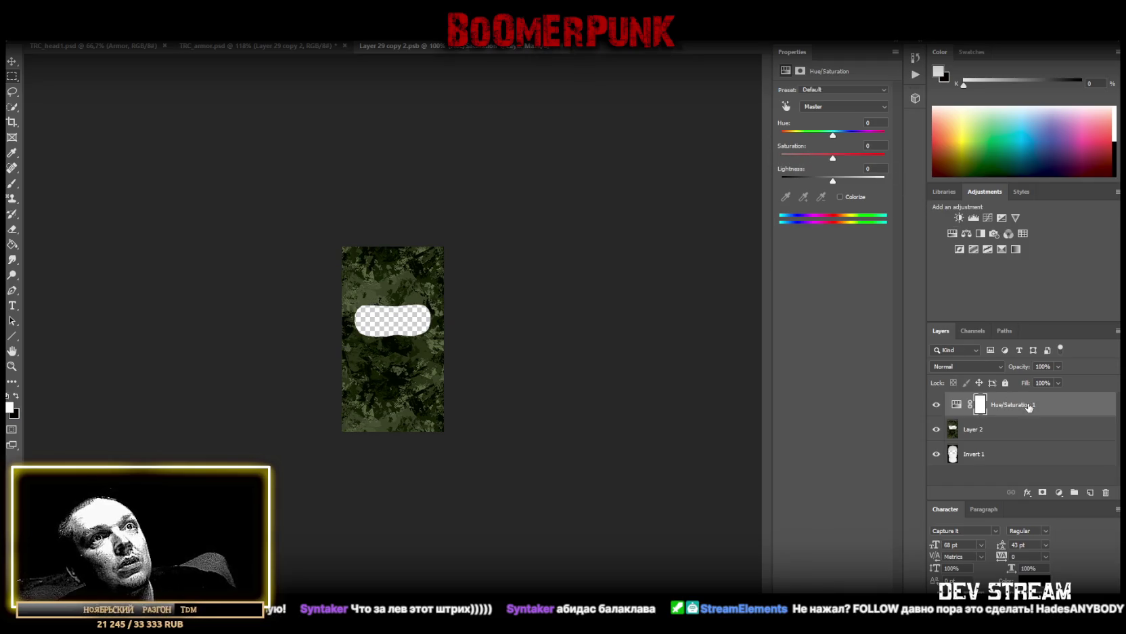
key(Delete)
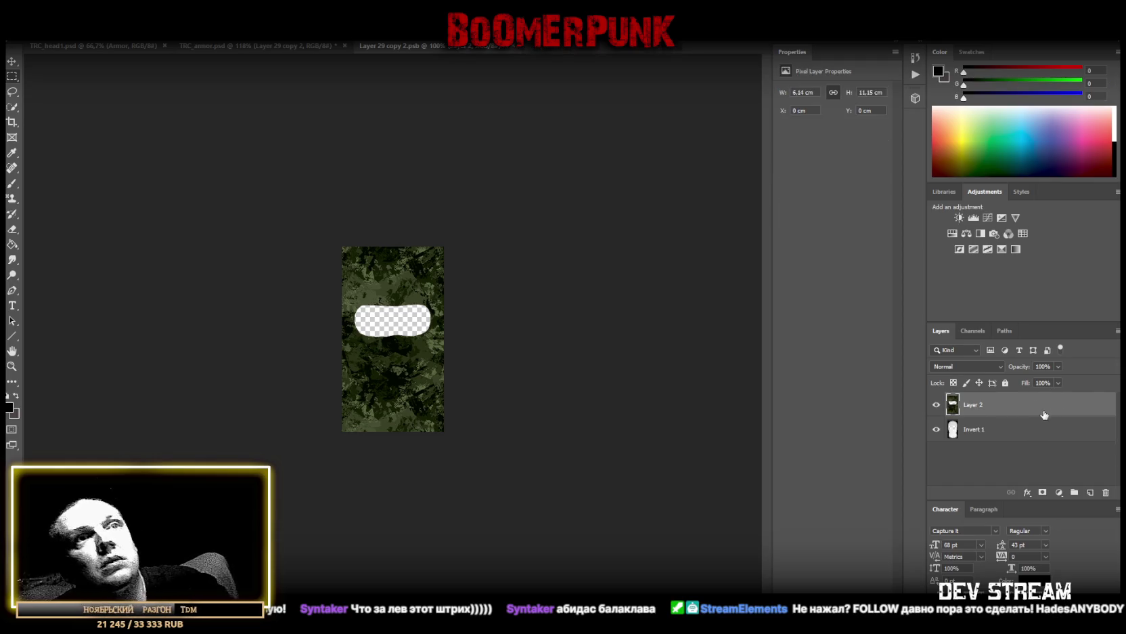
click(1059, 383)
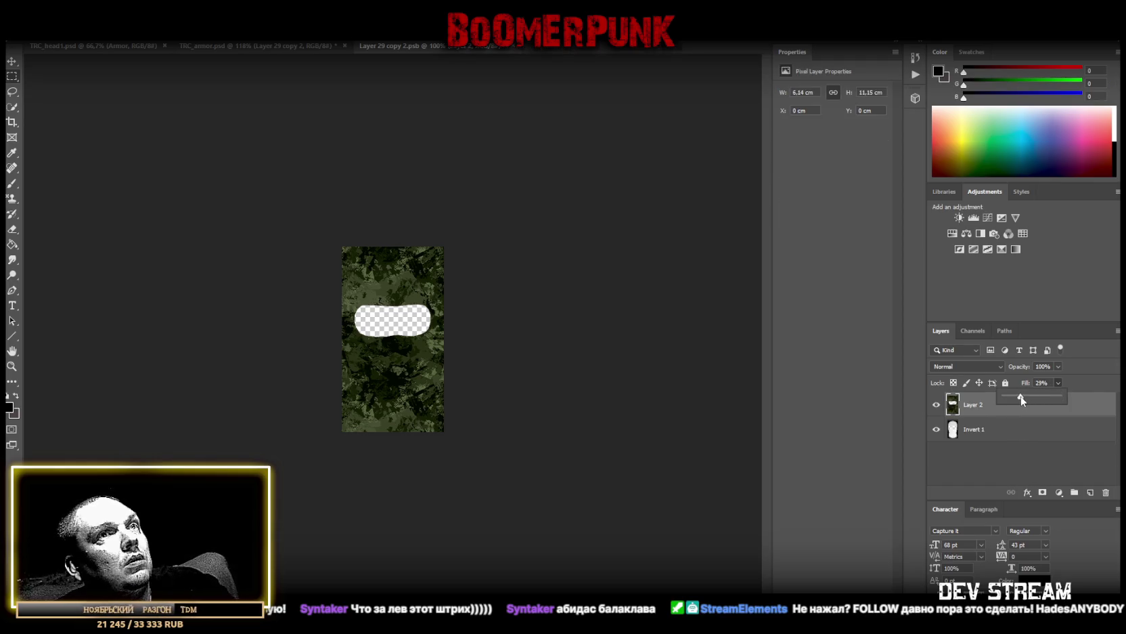
drag(1022, 399, 1040, 400)
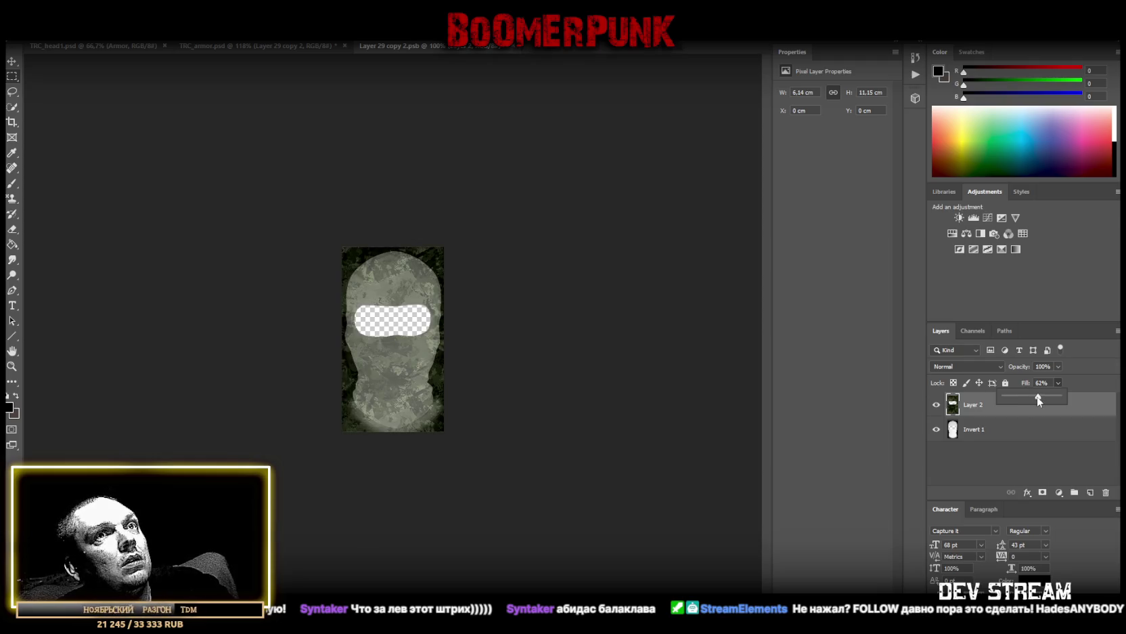
drag(1036, 396, 1045, 398)
click(985, 457)
Merge the camo Layer 2 with the white Invert 1 balaclava into one layer
click(979, 406)
shift+click(978, 429)
right_click(978, 429)
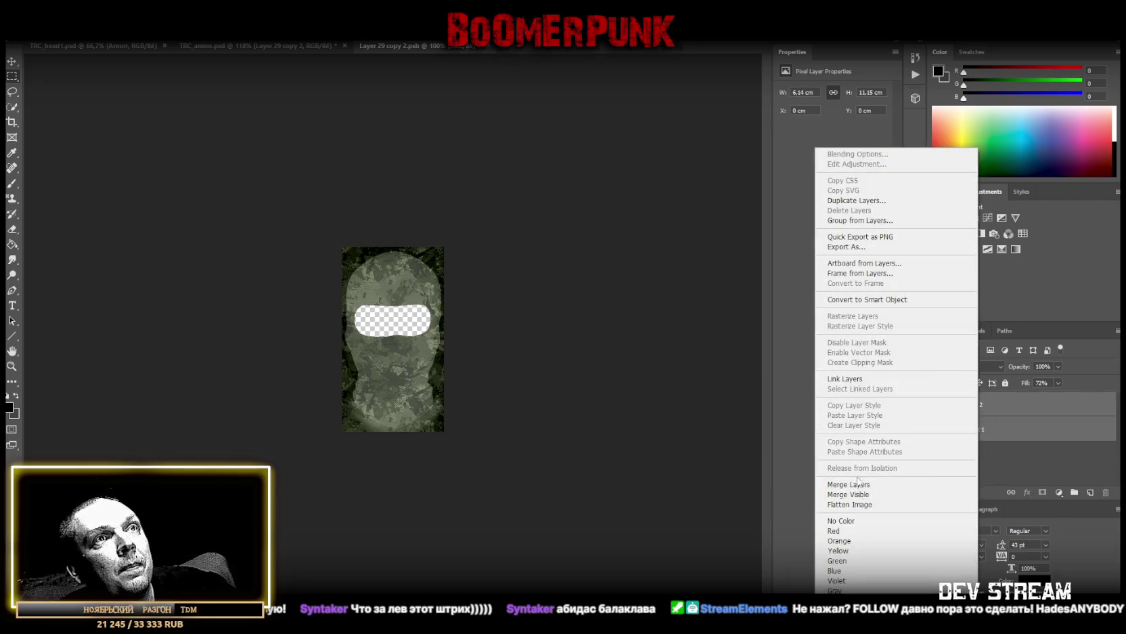
click(850, 484)
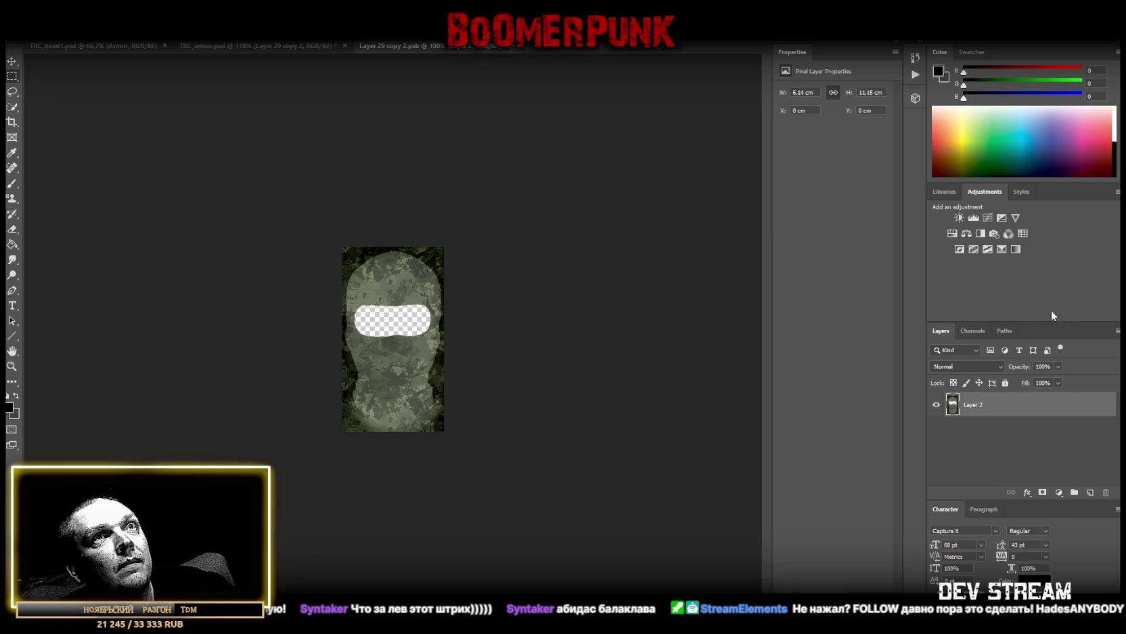
click(959, 218)
Apply Brightness/Contrast at contrast 100 and brightness -32, merged into the balaclava layer
drag(833, 146, 919, 144)
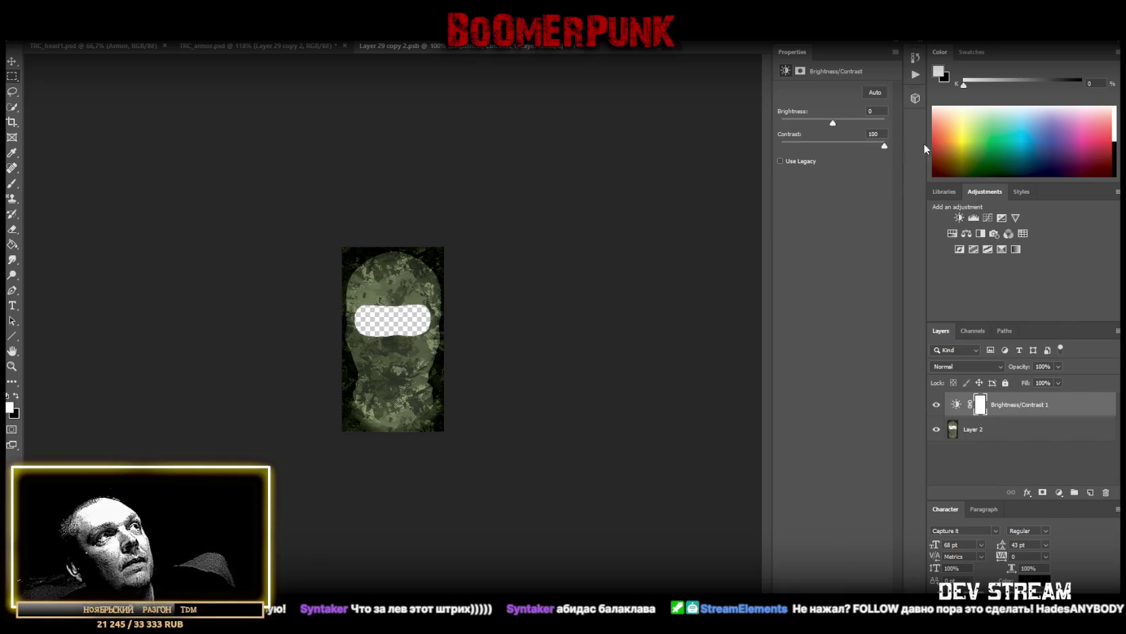
drag(832, 122, 821, 123)
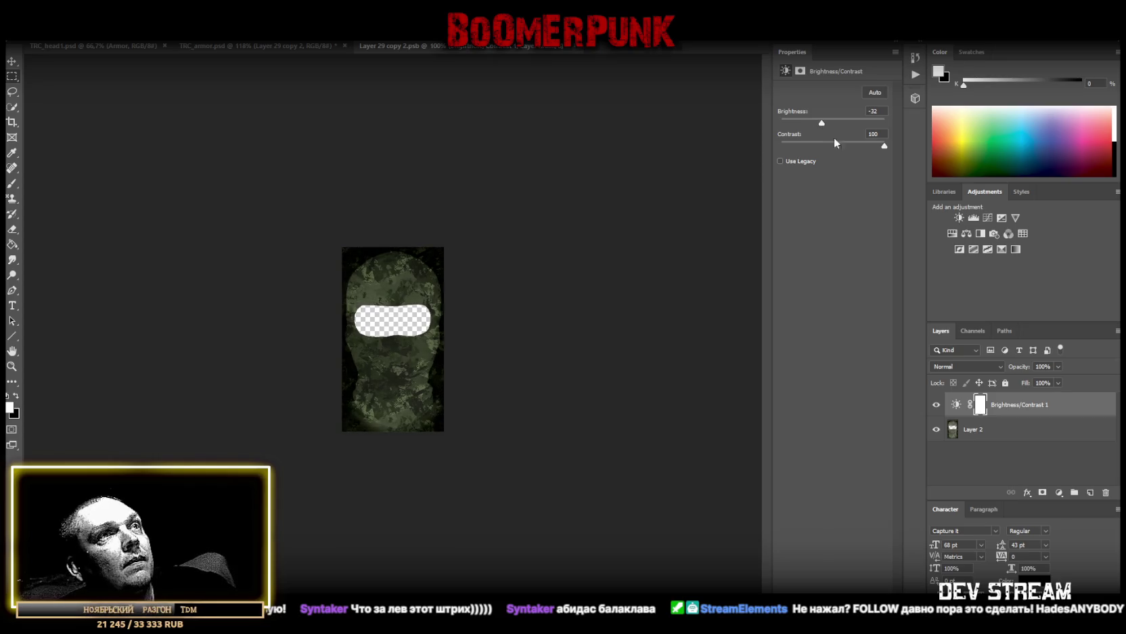
shift+click(995, 426)
right_click(1001, 404)
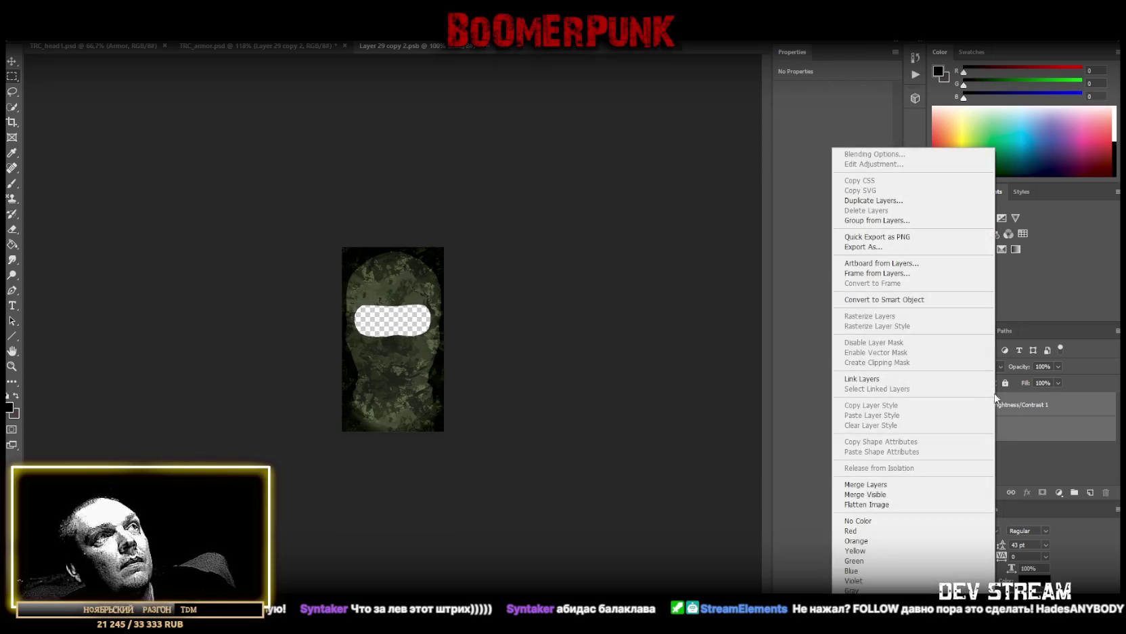
click(880, 484)
Add a second Brightness/Contrast at contrast 100 with raised brightness, merge it, and close the document
click(953, 233)
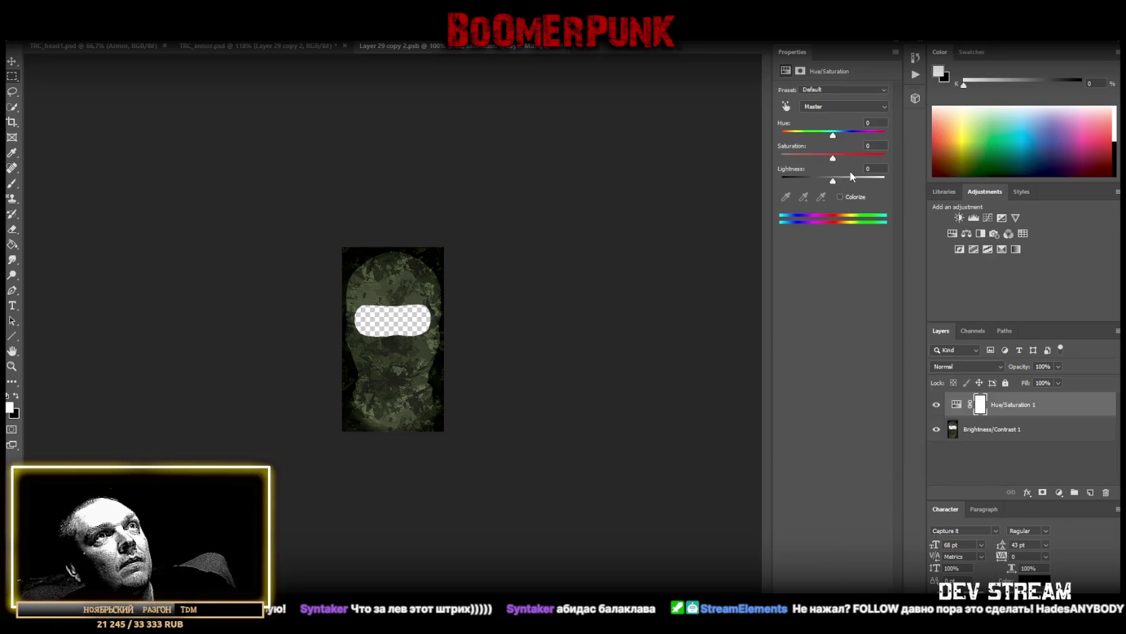
drag(857, 160, 881, 157)
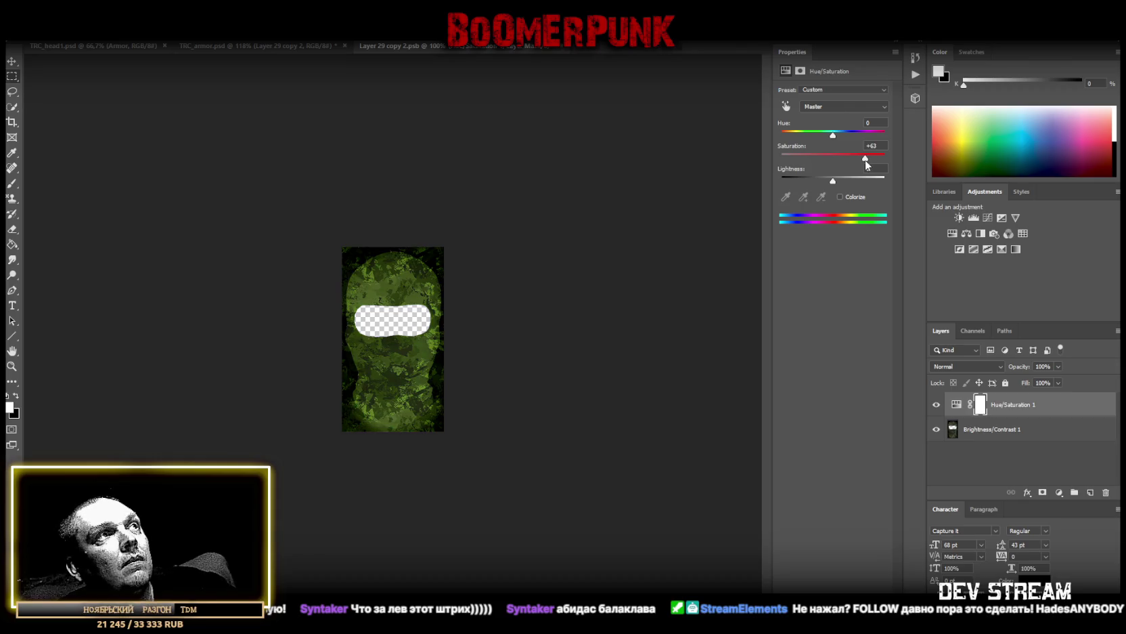
key(ctrl+z)
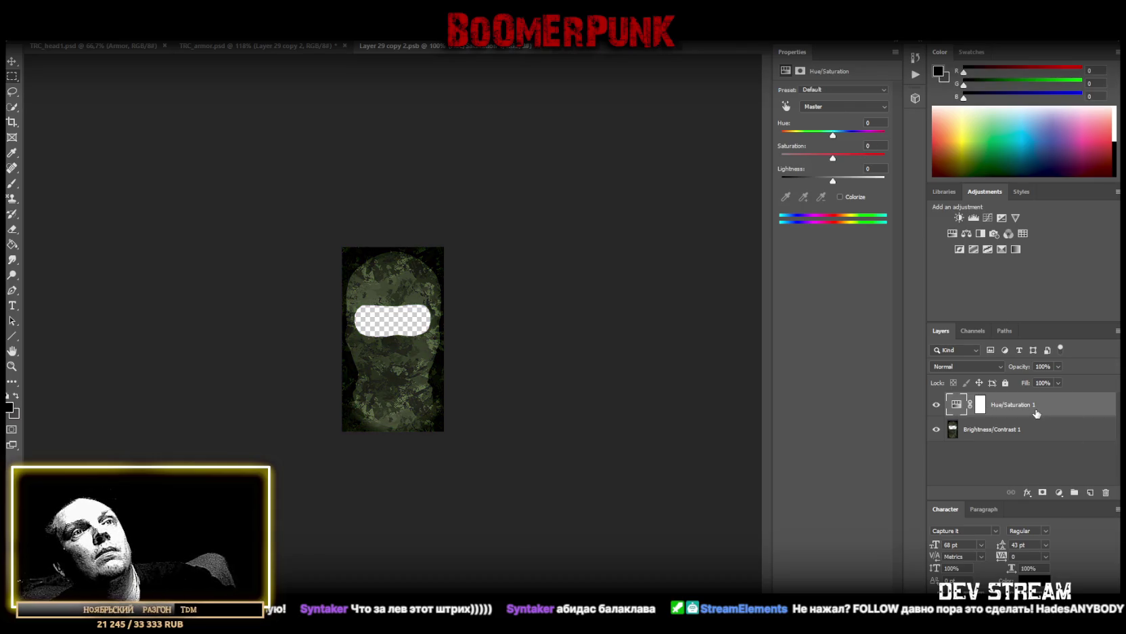
key(ctrl+z)
click(959, 217)
drag(833, 145, 899, 147)
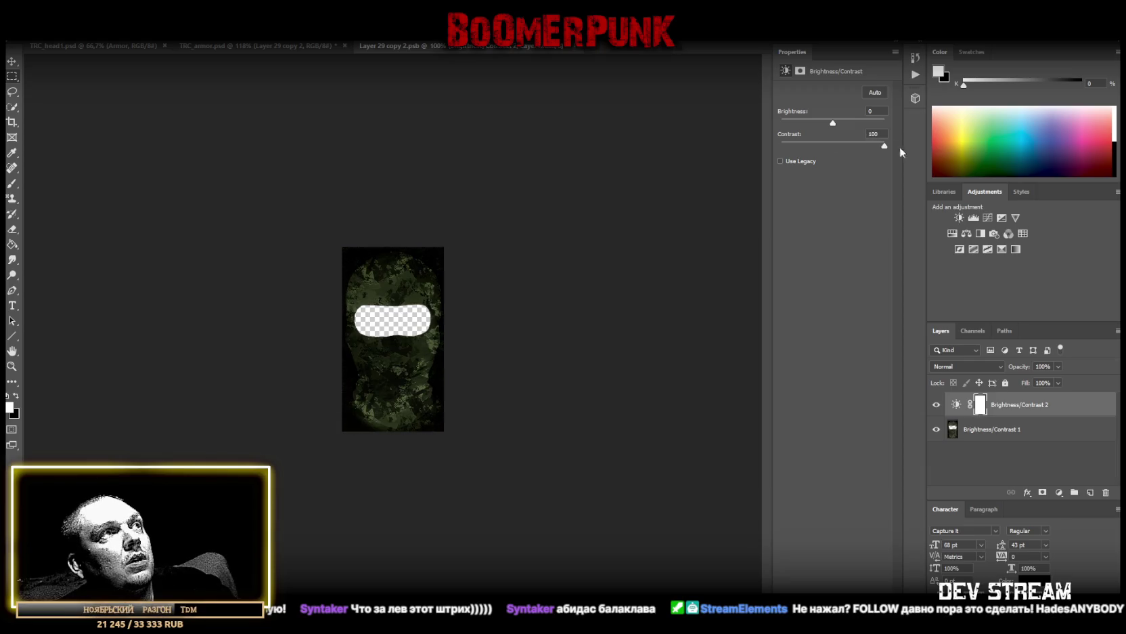
drag(832, 122, 847, 127)
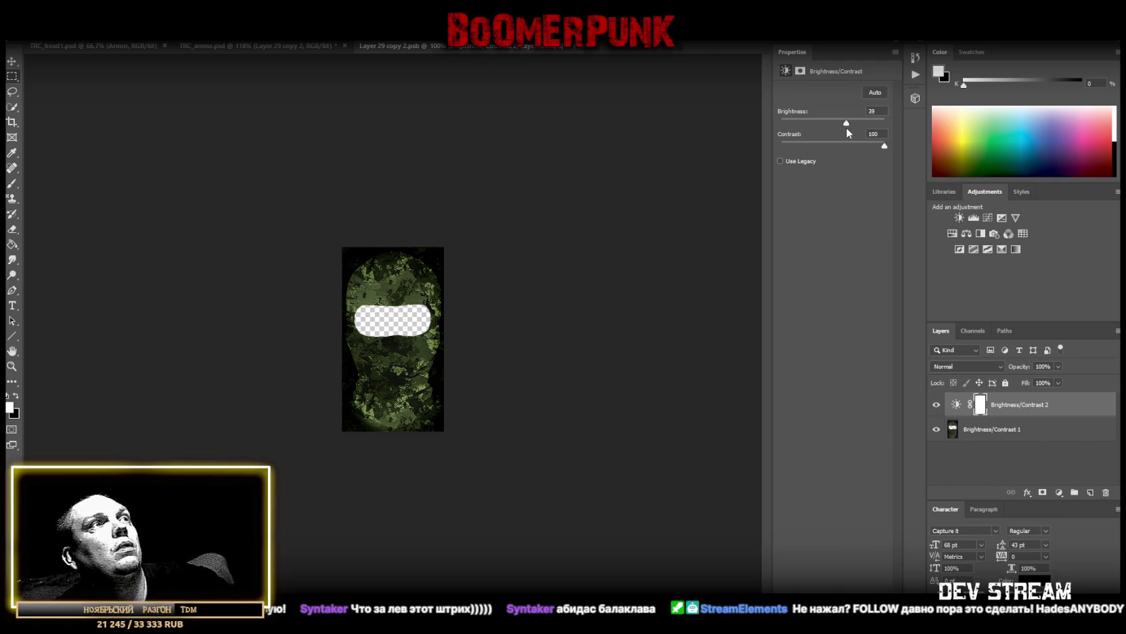
shift+click(995, 432)
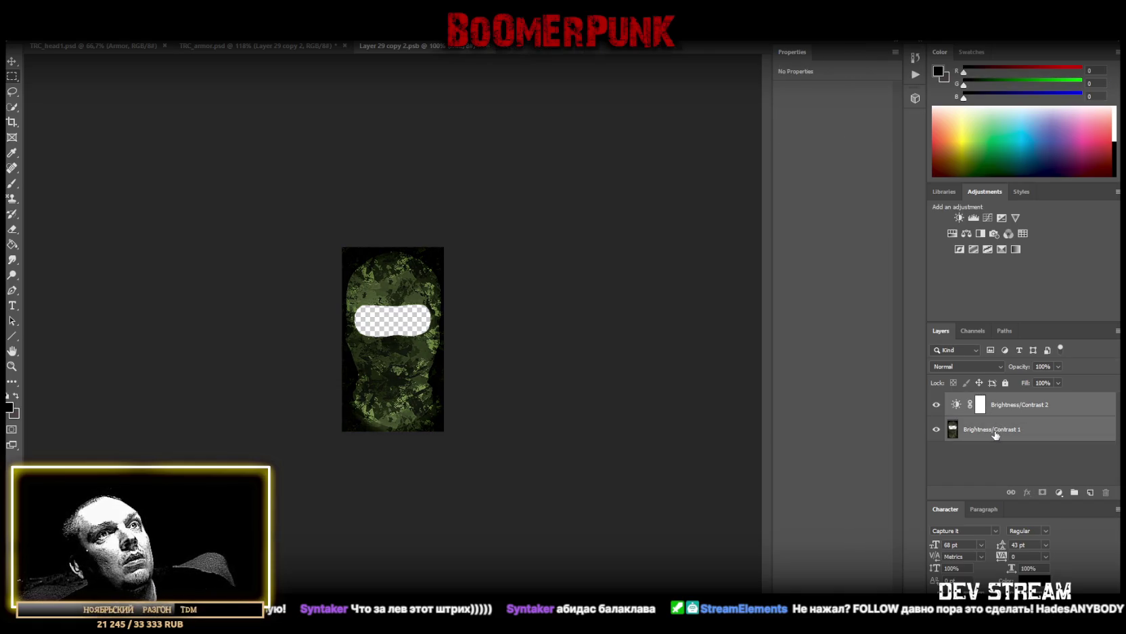
right_click(995, 434)
click(898, 487)
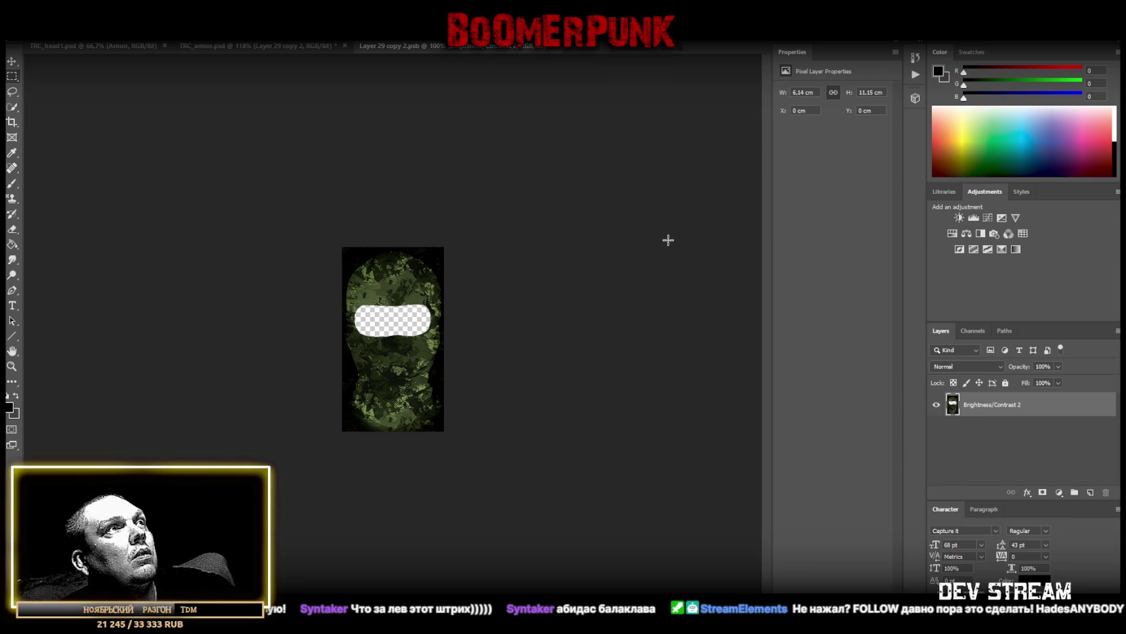
click(552, 45)
Save TRC_armor.psd, reopen the Layer 29 copy 2 contents, and zoom in on the eye hole
key(ctrl+s)
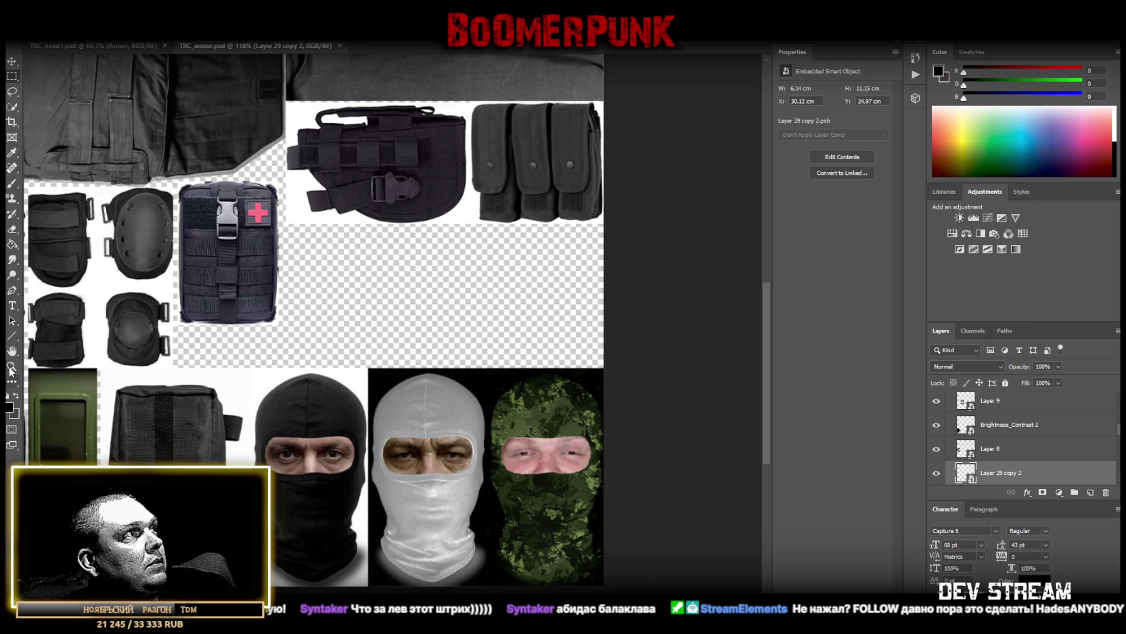
drag(969, 475, 969, 476)
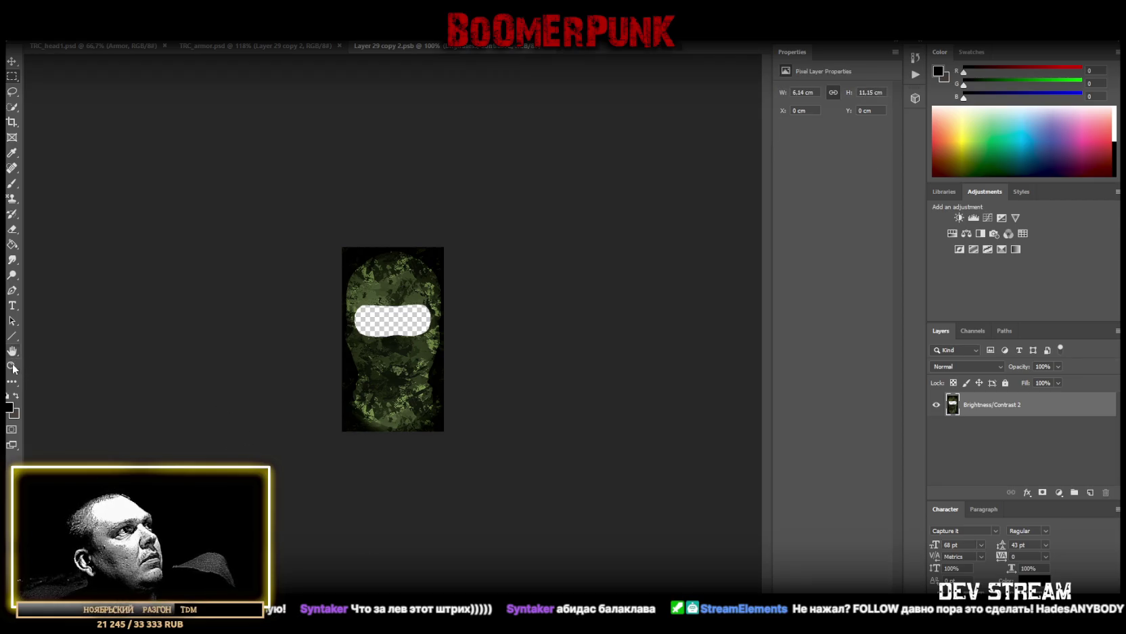
click(13, 367)
drag(364, 352, 417, 367)
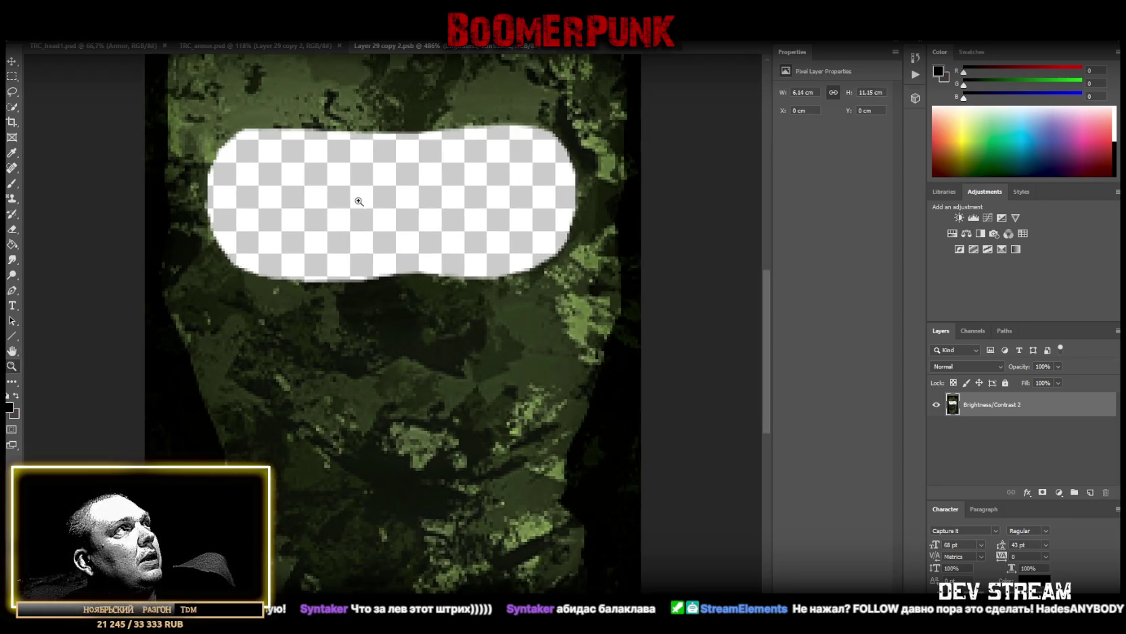
Lasso the fabric around the eye hole onto a new layer and desaturate it by -28
click(12, 91)
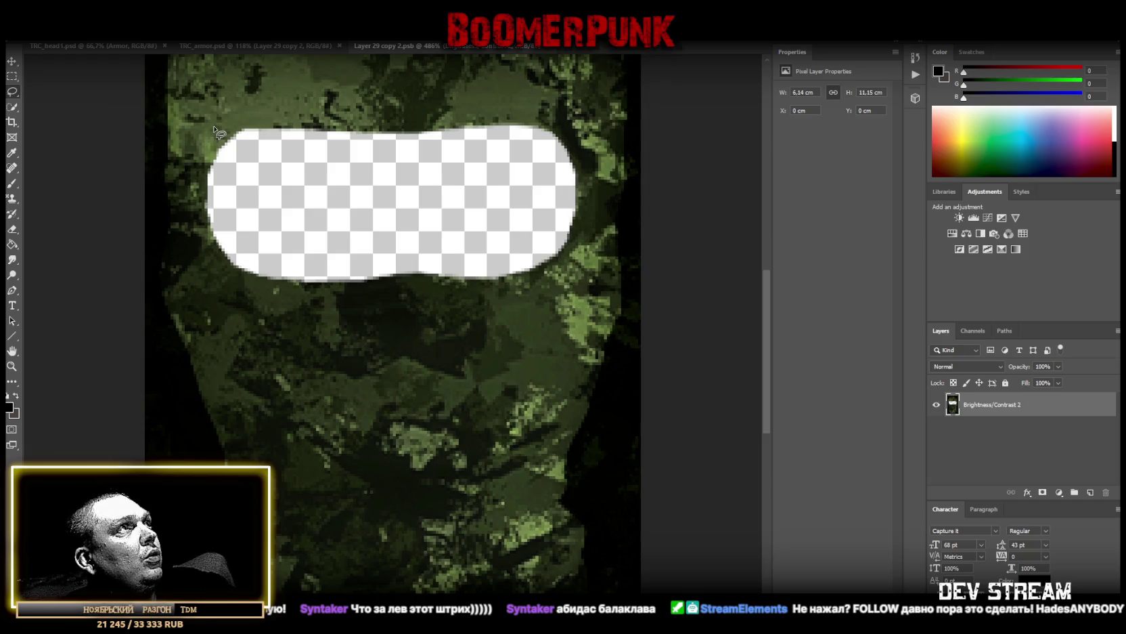
mouse_move(222, 117)
mouse_down()
mouse_move(518, 99)
mouse_move(572, 112)
mouse_move(593, 153)
mouse_move(576, 271)
mouse_move(563, 284)
mouse_move(304, 312)
mouse_move(245, 300)
mouse_move(212, 271)
mouse_move(189, 203)
mouse_move(191, 164)
mouse_move(224, 121)
mouse_up()
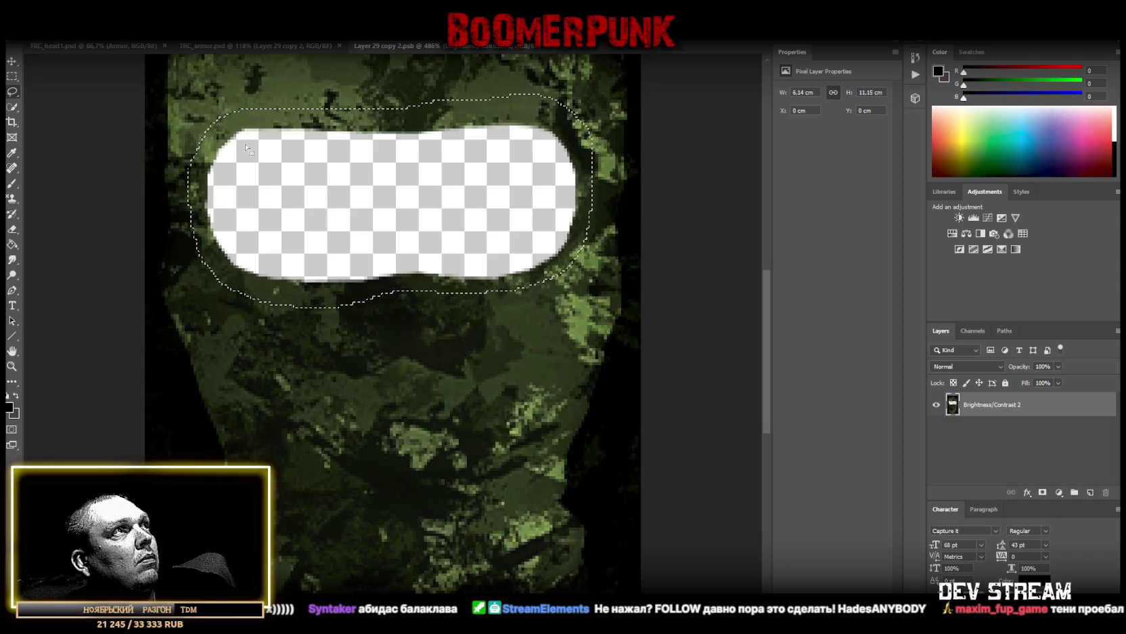
right_click(234, 116)
click(297, 198)
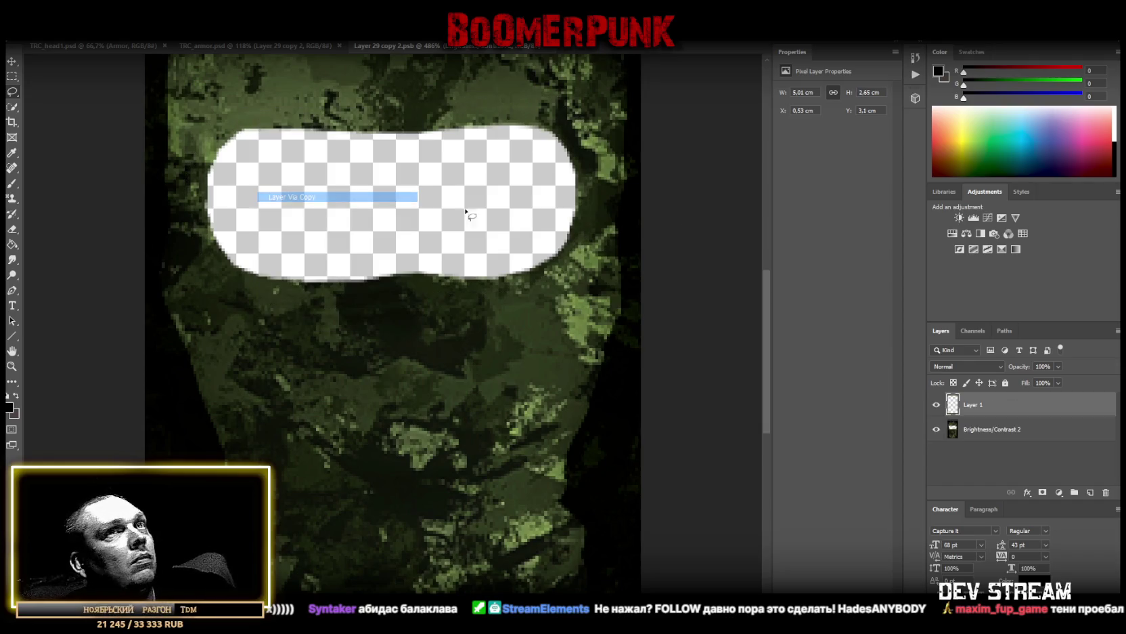
click(952, 233)
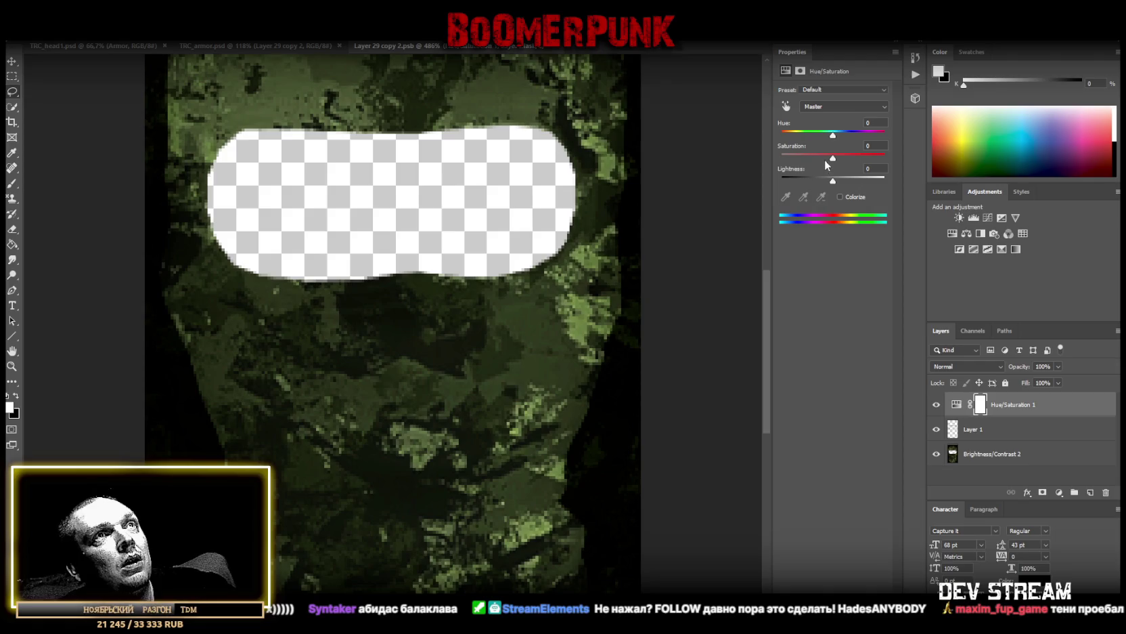
mouse_move(830, 156)
mouse_down()
mouse_move(818, 157)
mouse_move(821, 183)
mouse_up()
shift+click(989, 434)
right_click(992, 434)
click(903, 486)
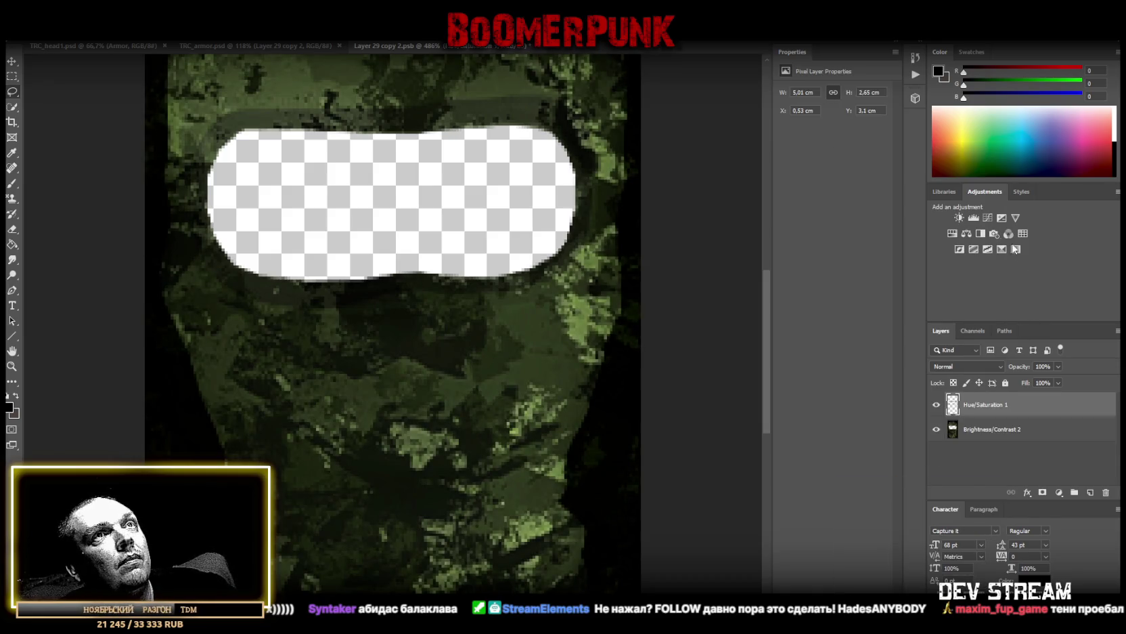
Raise that layer's contrast to 100, merge it, then save and close the balaclava contents
click(958, 218)
drag(832, 145, 900, 152)
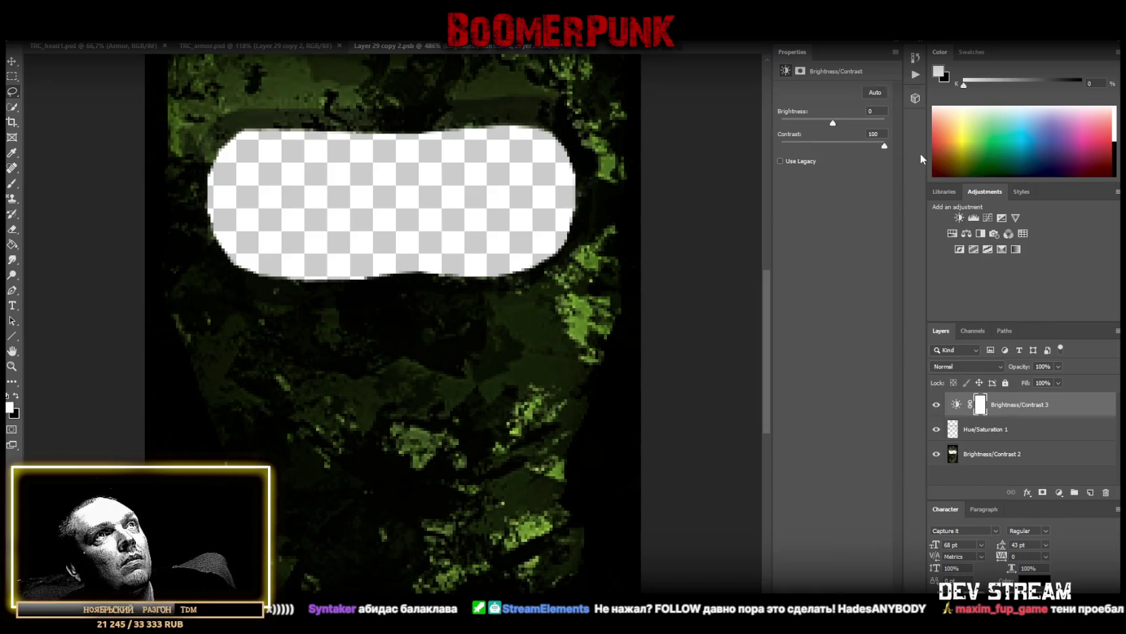
shift+click(988, 433)
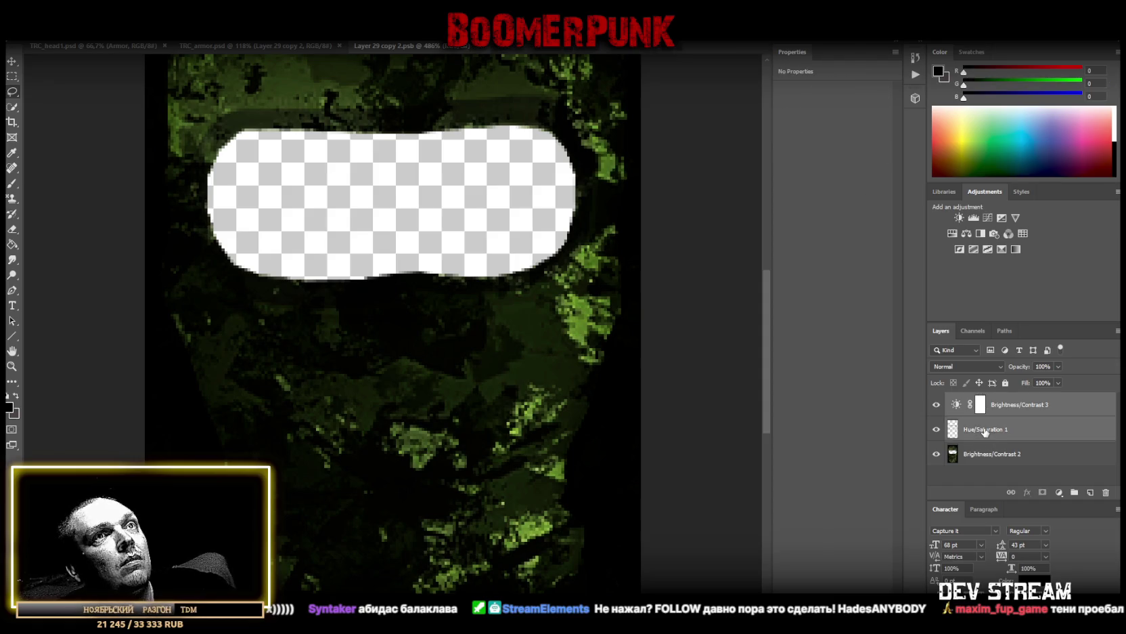
right_click(990, 433)
click(873, 479)
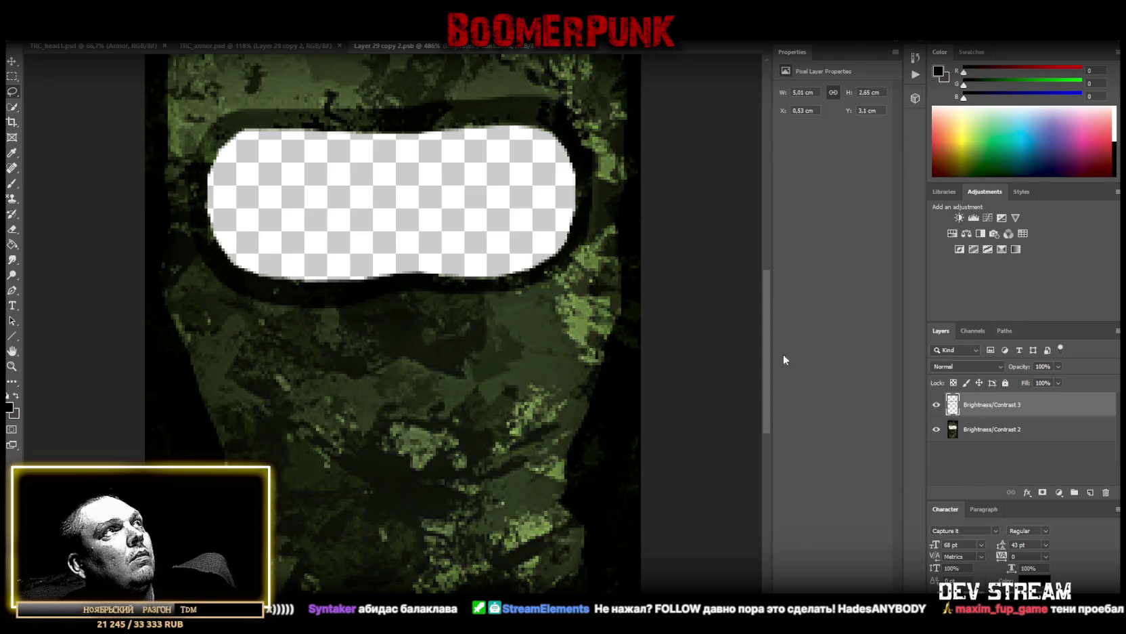
key(ctrl+0)
key(ctrl+s)
key(ctrl+w)
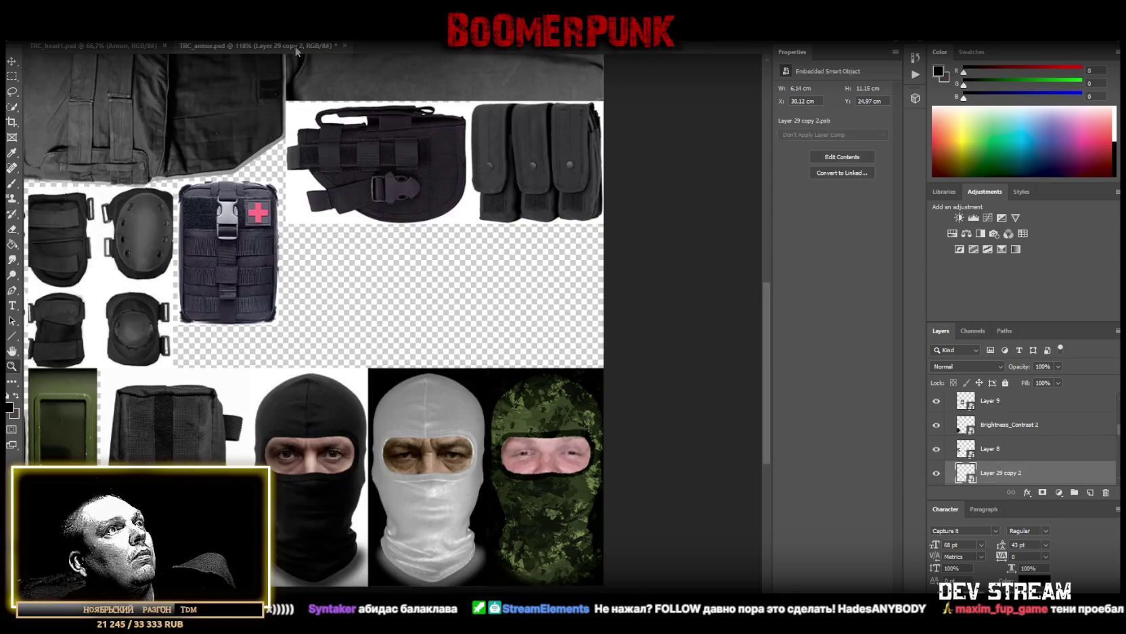
Save TRC_armor.psd and export a PNG copy overwriting TCRpipay.png in the Models folder
key(ctrl+s)
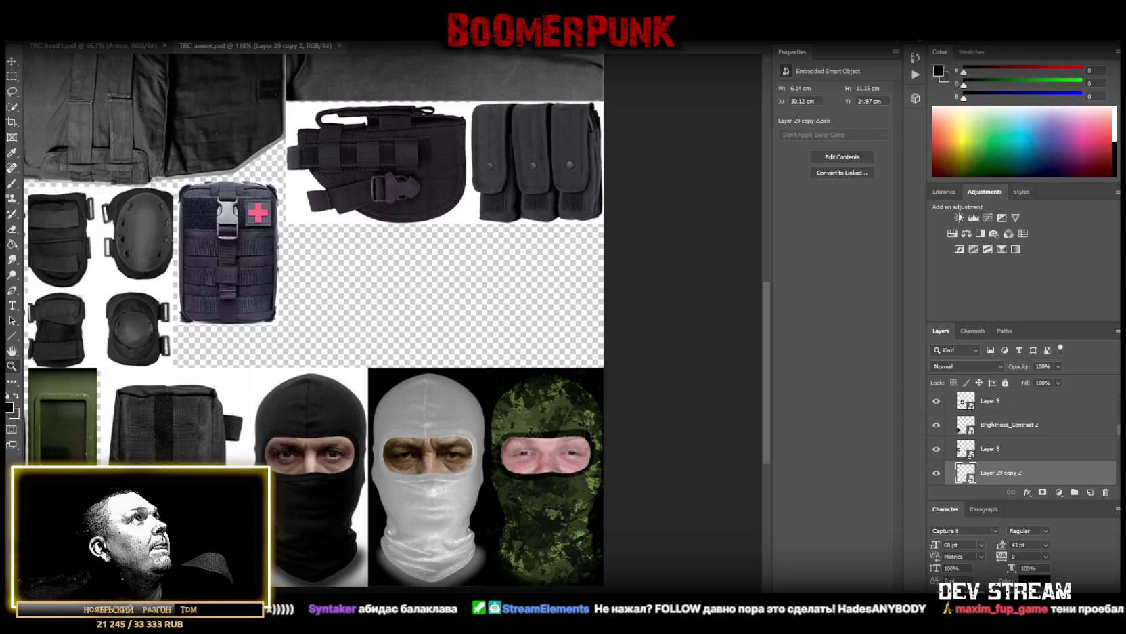
click(31, 33)
click(67, 141)
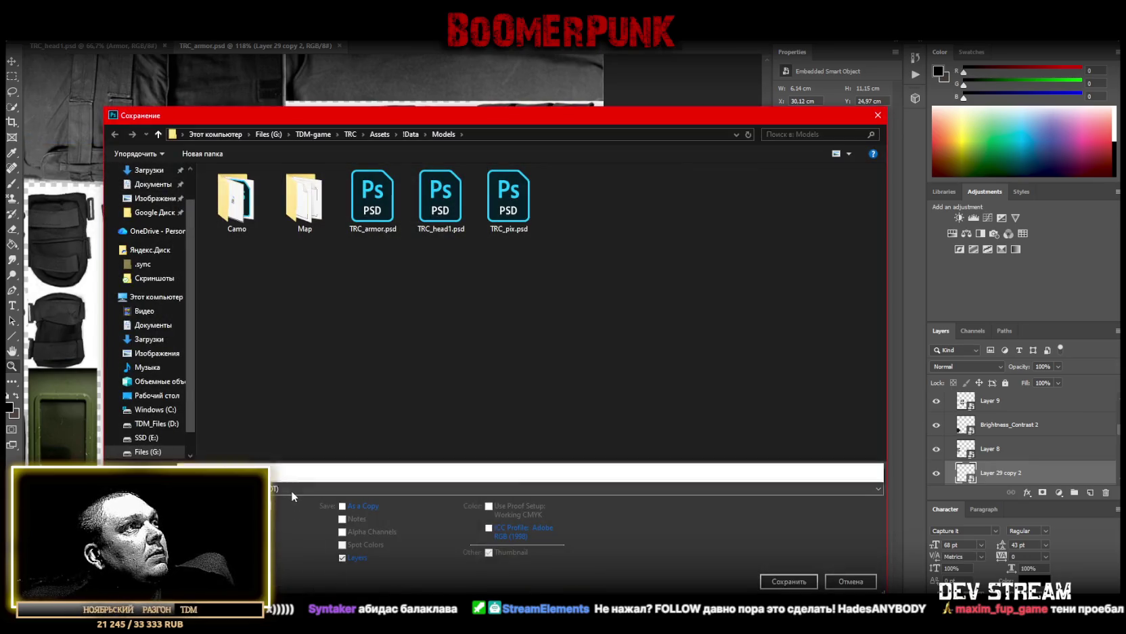
click(291, 488)
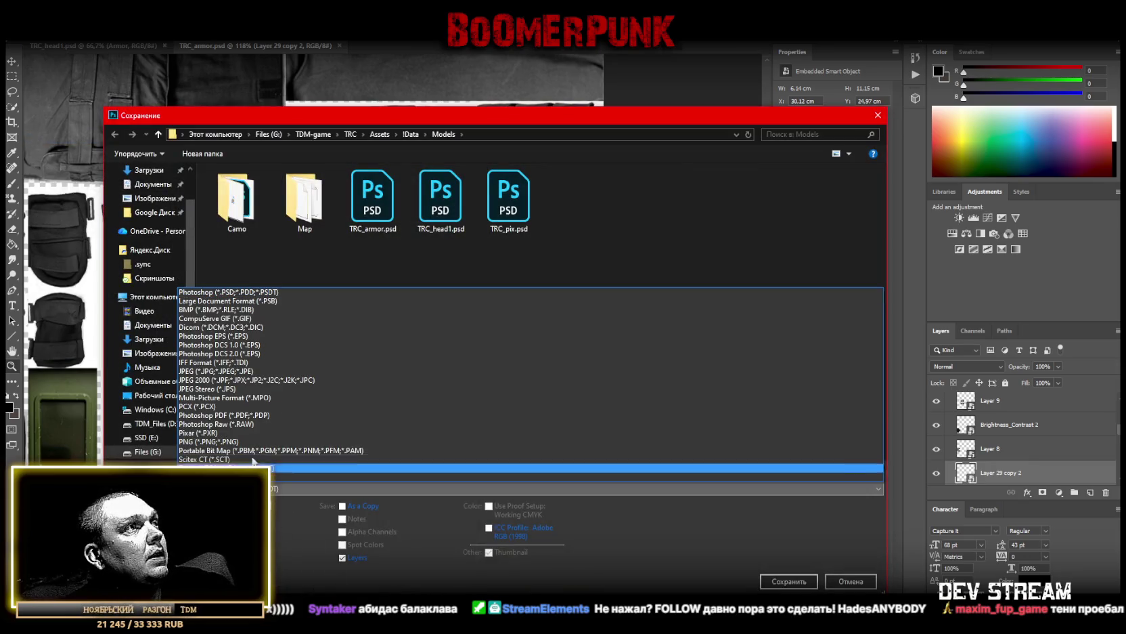
click(210, 440)
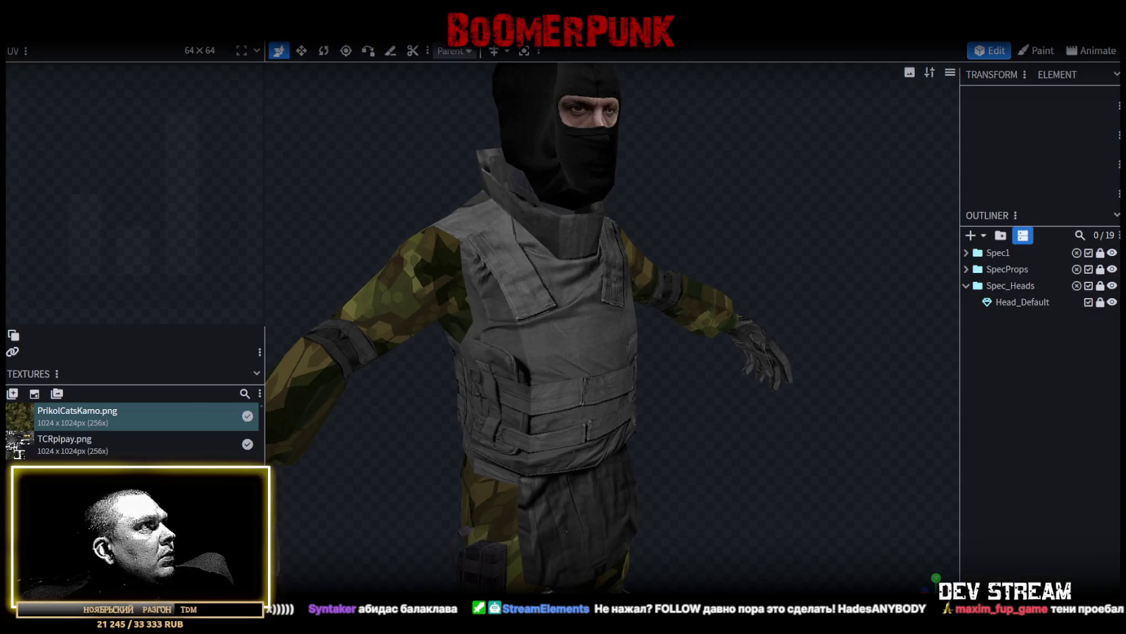
key(alt+Tab)
double_click(508, 197)
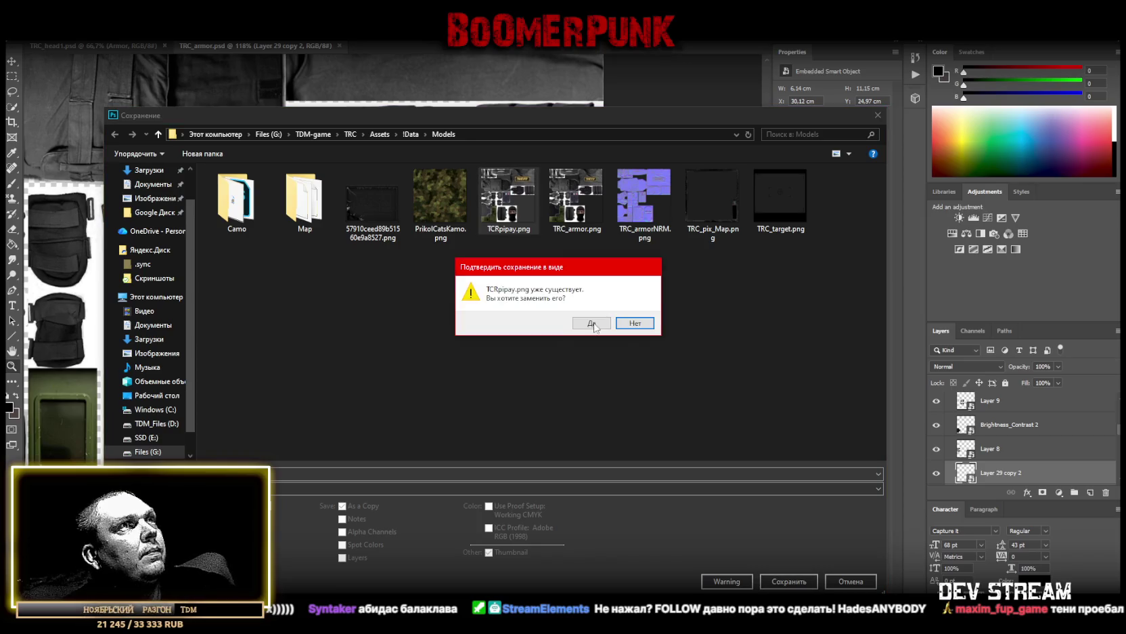
click(594, 326)
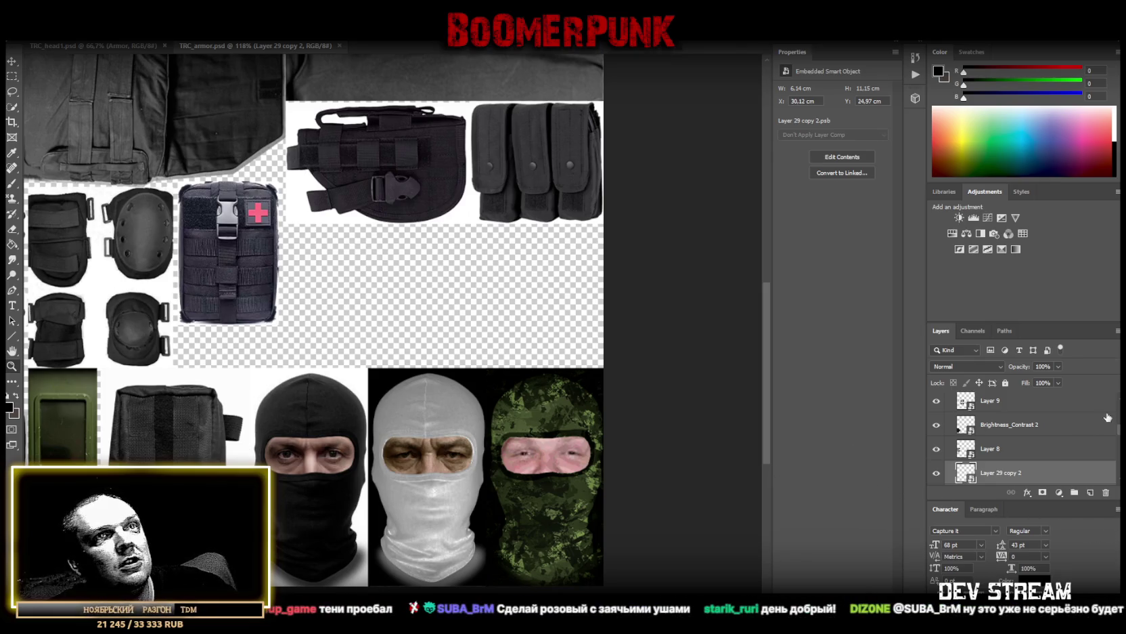
Select Layer 8 in the gear atlas, then switch to the Unity editor
click(1002, 451)
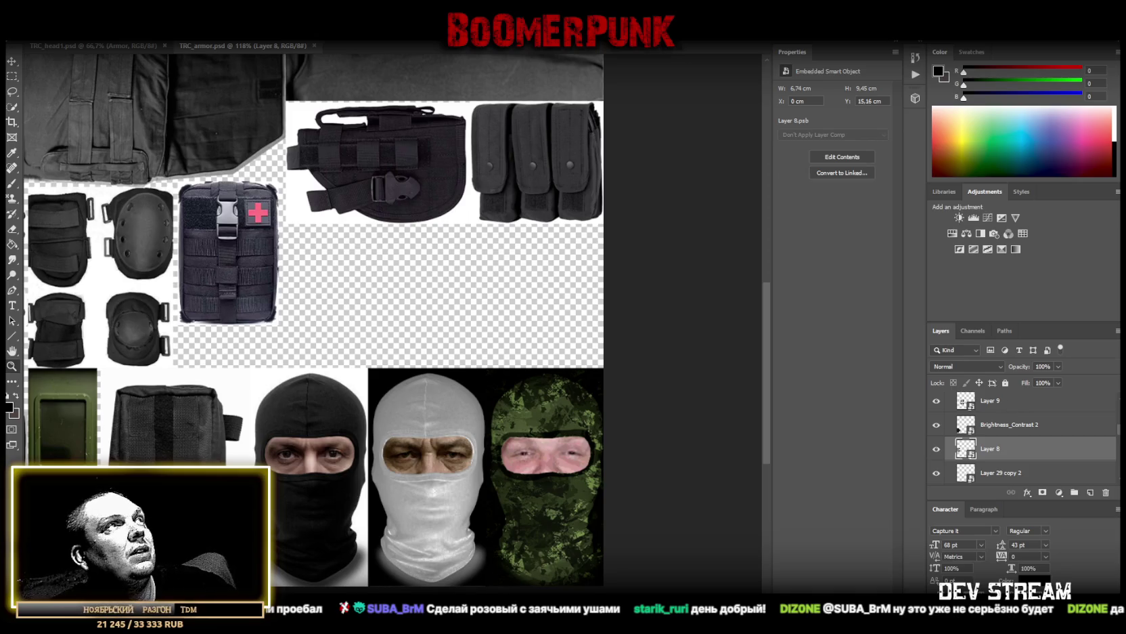
right_click(228, 44)
right_click(265, 42)
key(Escape)
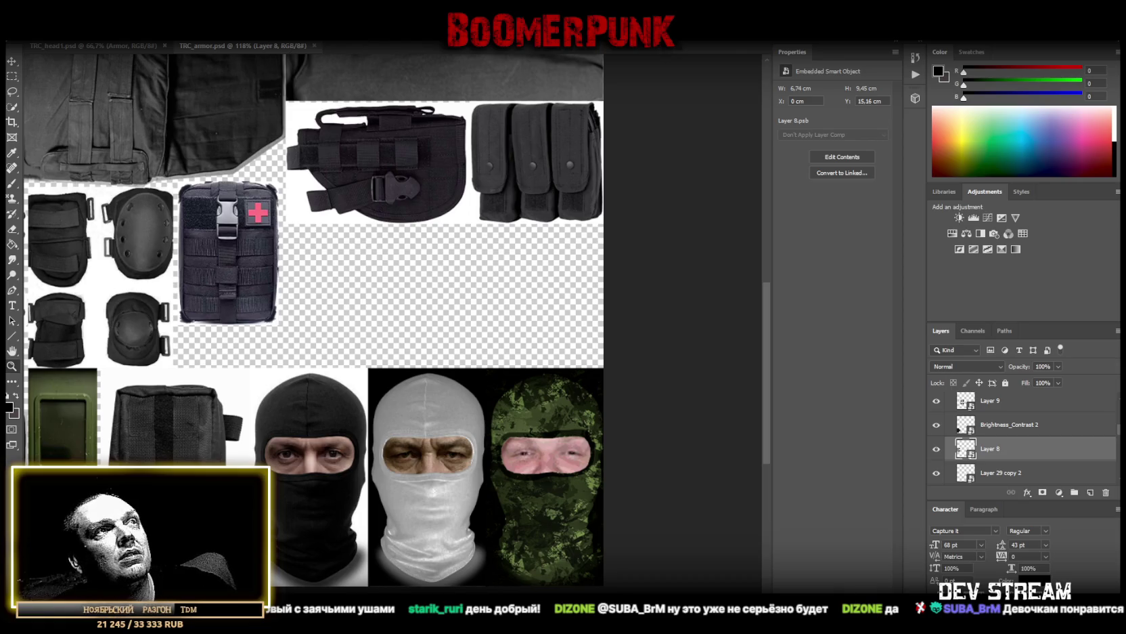
key(alt+Tab)
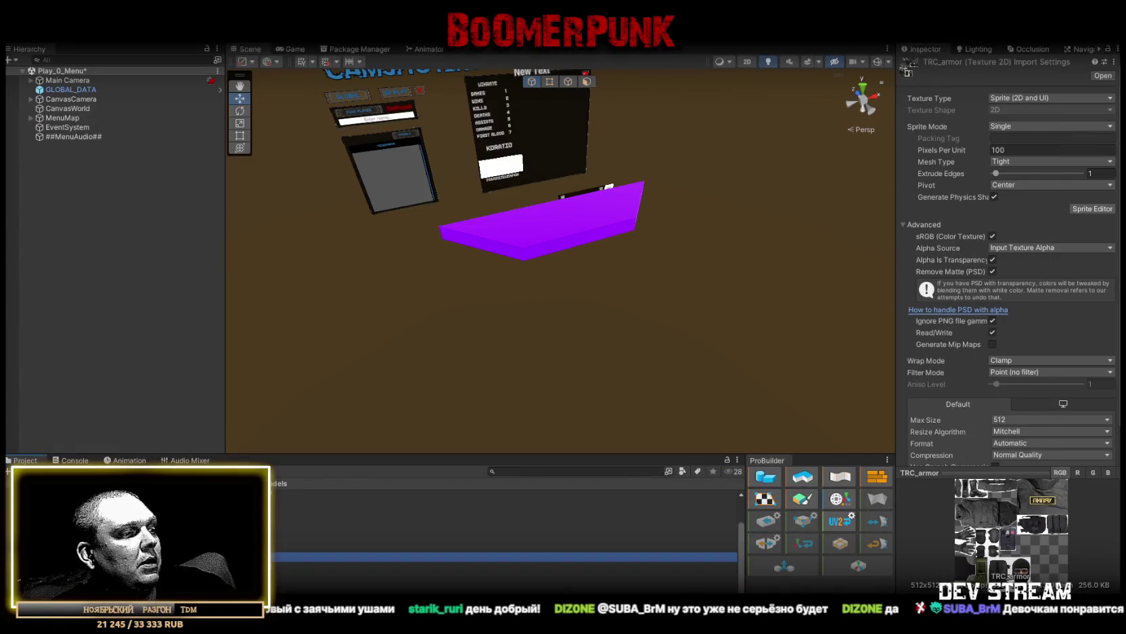
In Blockbench, orbit the soldier wearing TCRpipay.png to face the front
key(alt+Tab)
right_click(64, 444)
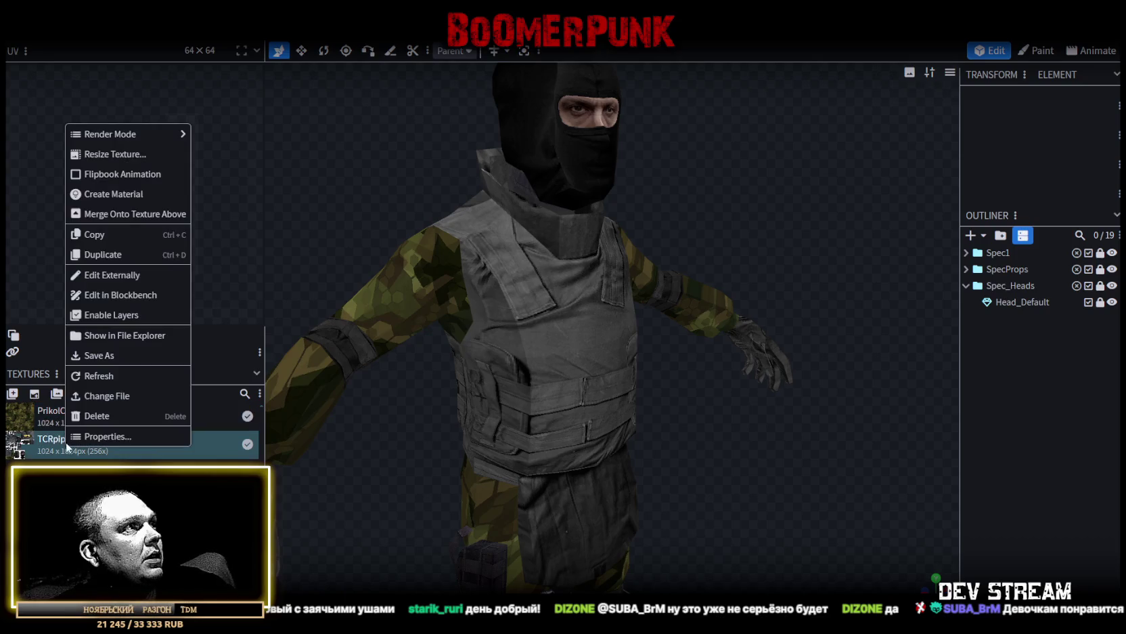
click(117, 375)
mouse_move(344, 384)
mouse_down()
mouse_move(731, 356)
mouse_move(722, 341)
mouse_up()
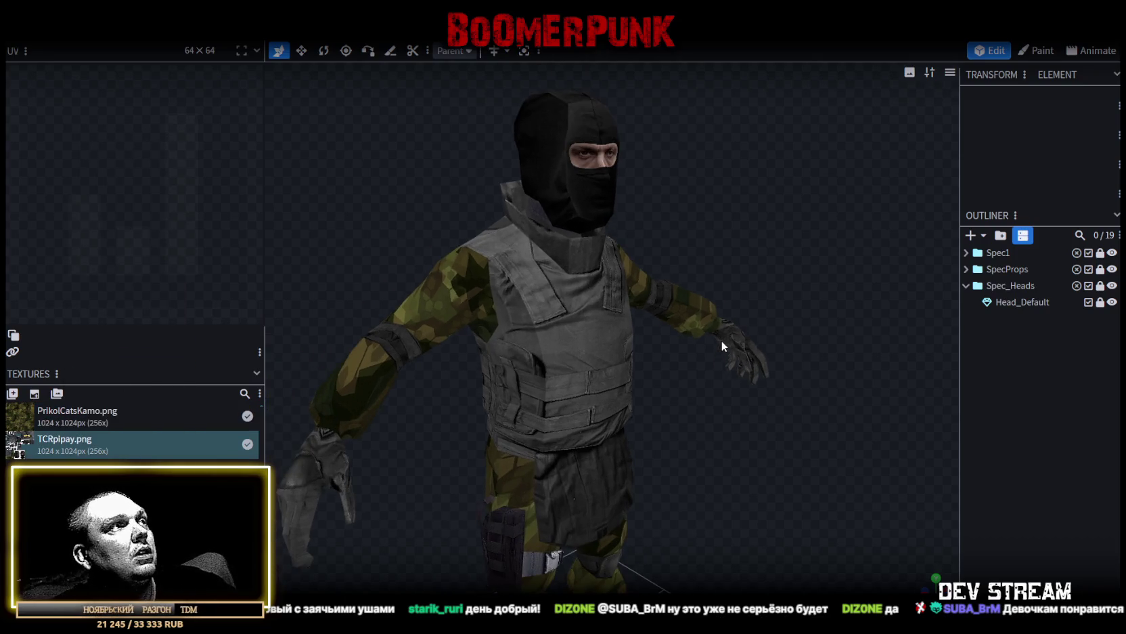
right_click(56, 453)
click(94, 376)
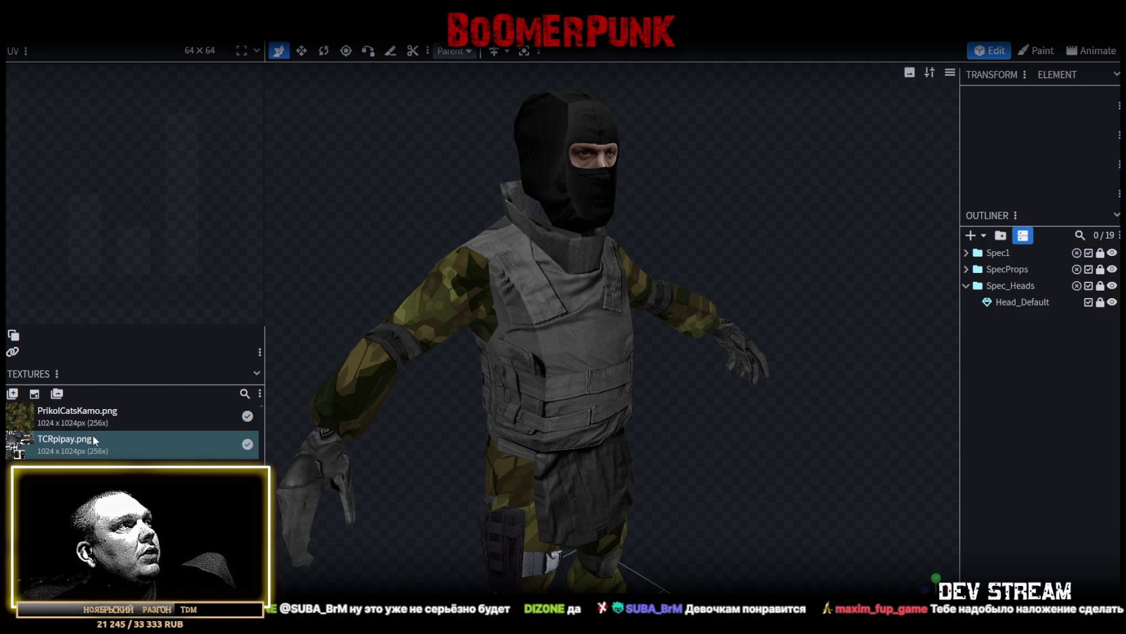
Check TCRpipay.png's properties without changes and reveal its file in File Explorer
double_click(90, 444)
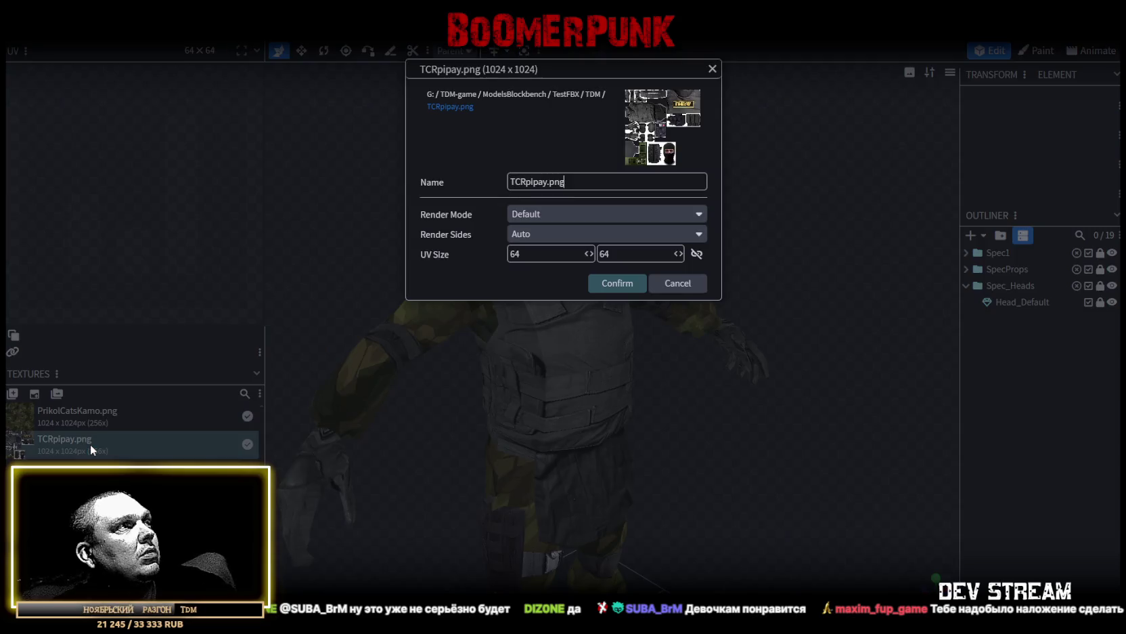
click(677, 283)
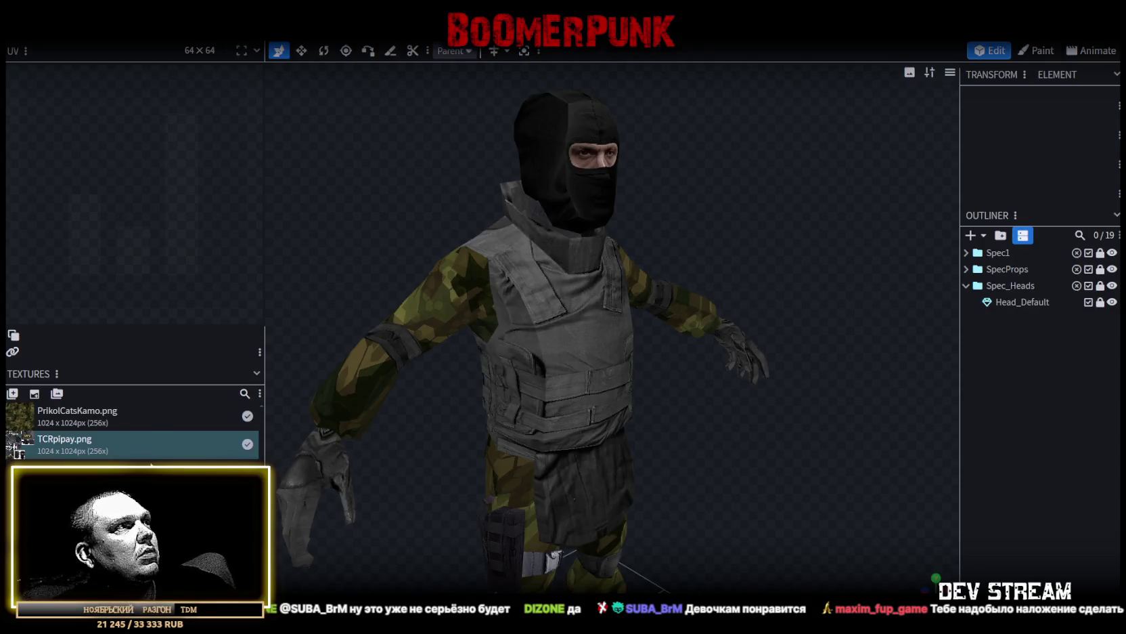
right_click(143, 455)
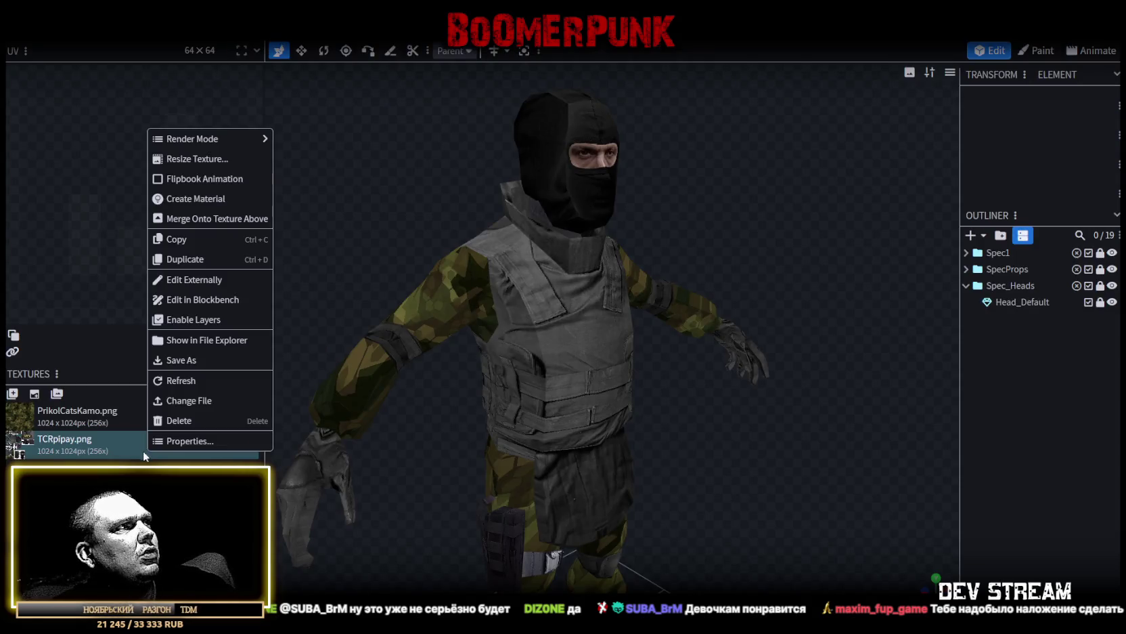
click(203, 339)
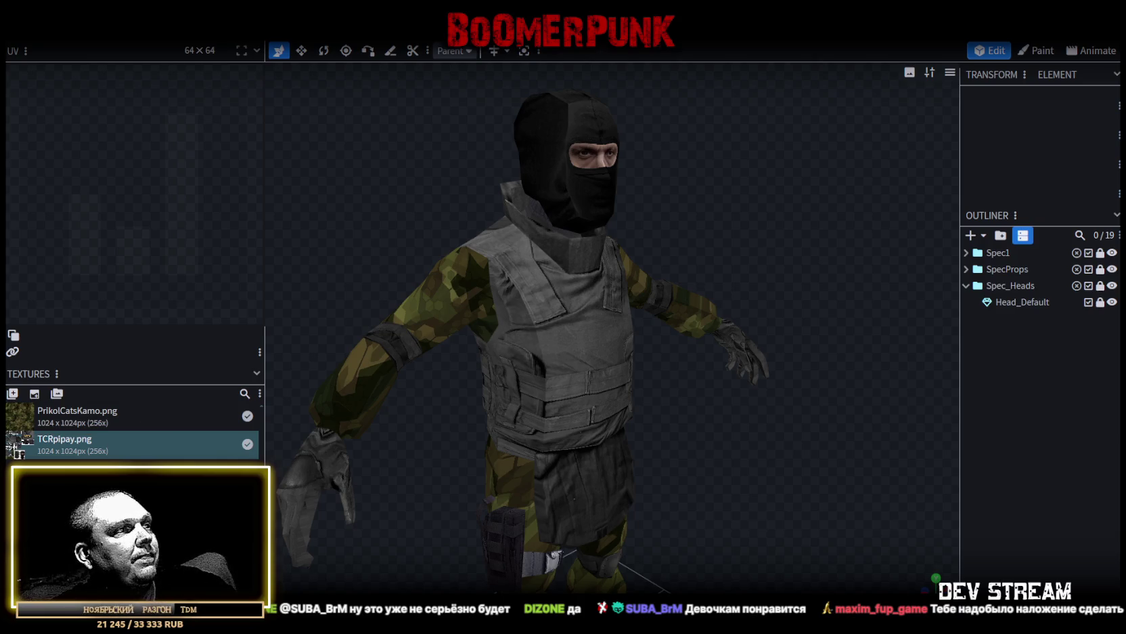
key(alt+Tab)
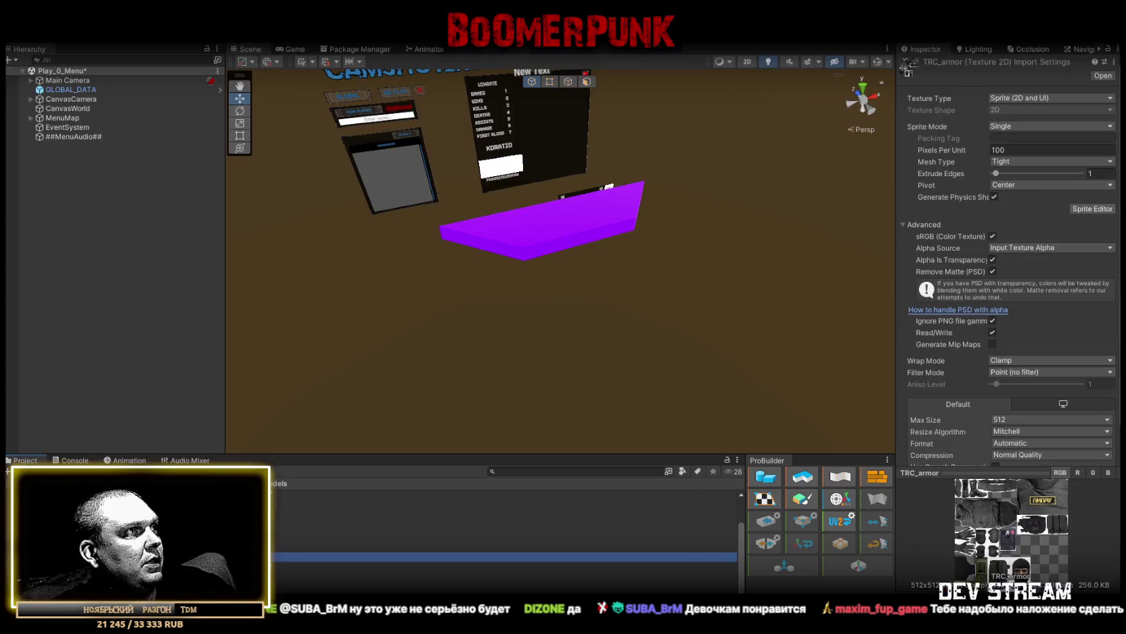
Reveal the TCRpipay asset from Unity in File Explorer, then return to Blockbench
click(245, 528)
right_click(245, 528)
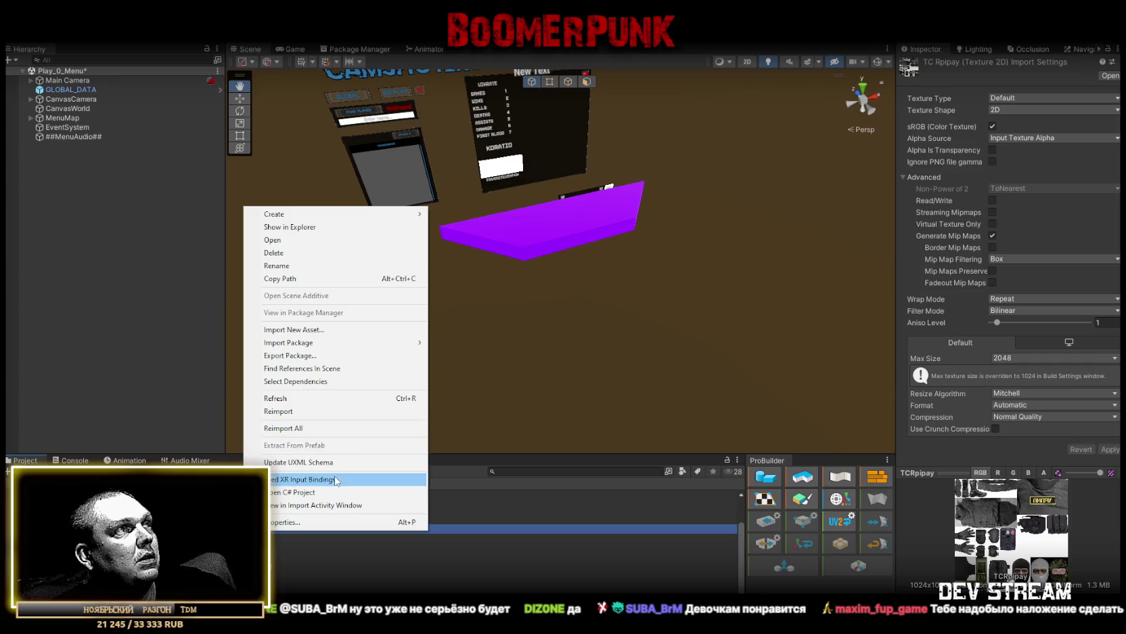
click(325, 226)
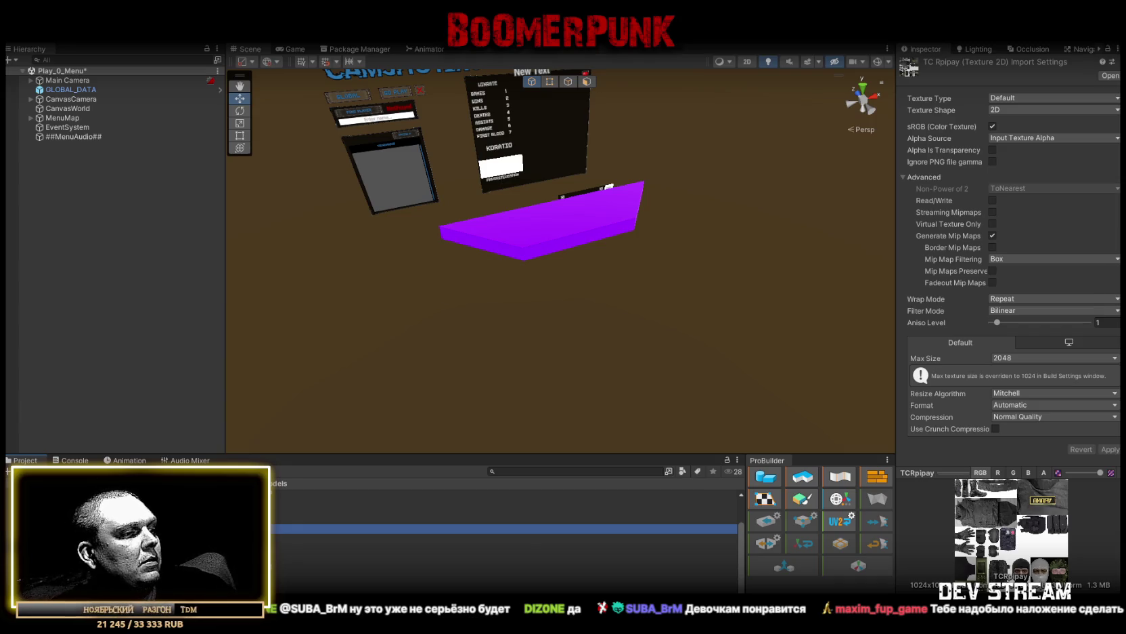
key(alt+Tab)
right_click(59, 451)
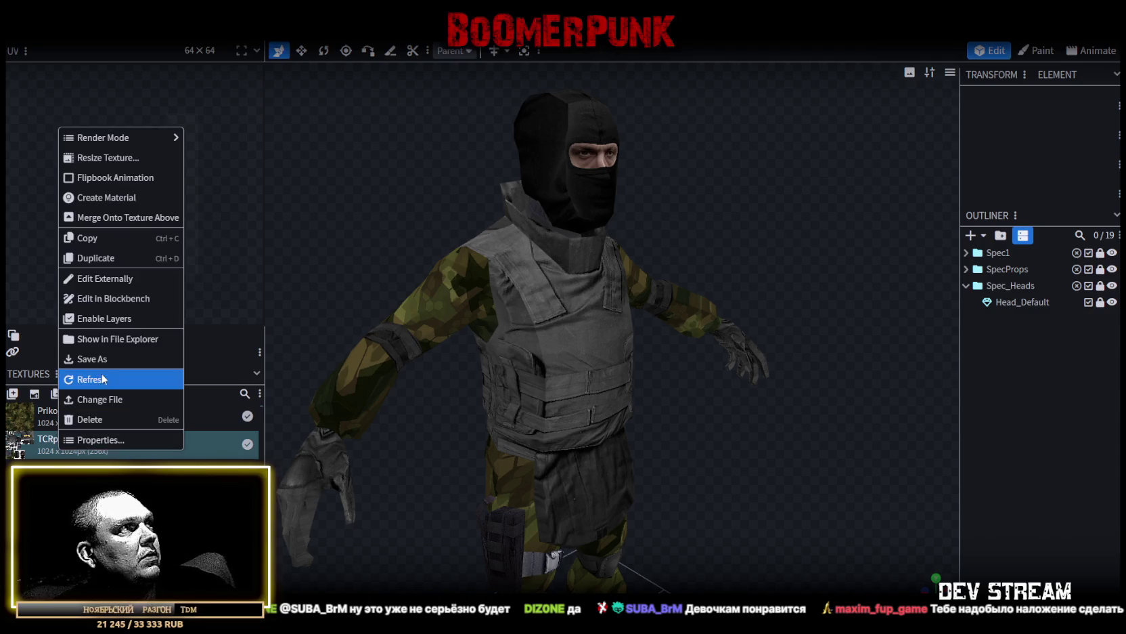
Relink TCRpipay.png to the copy in TRC/Assets/IData/Models
click(61, 443)
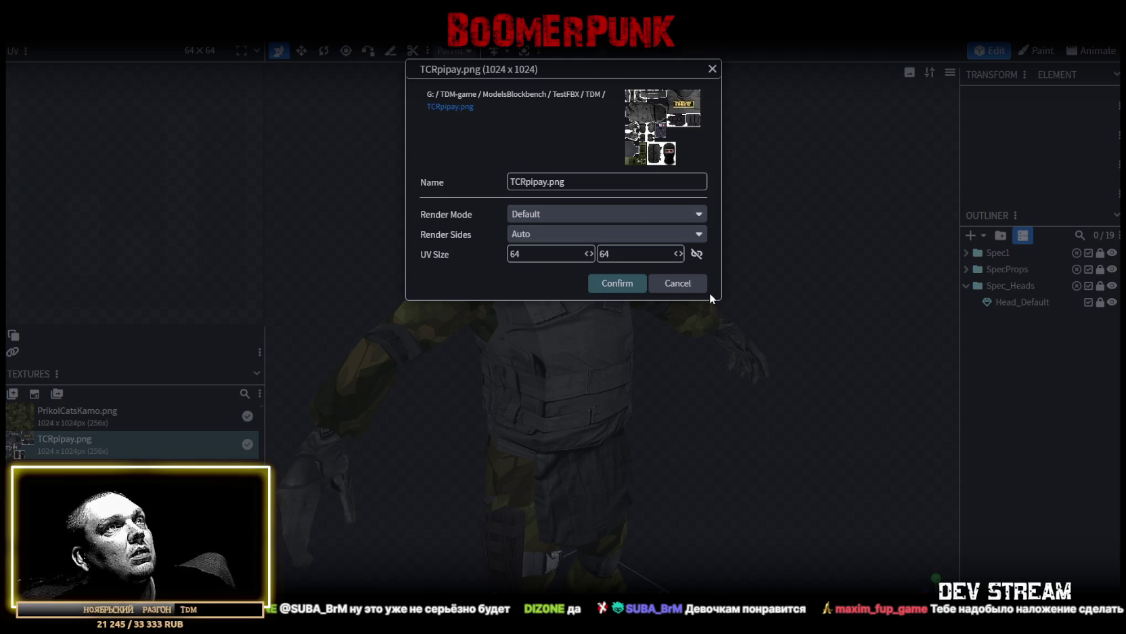
click(687, 287)
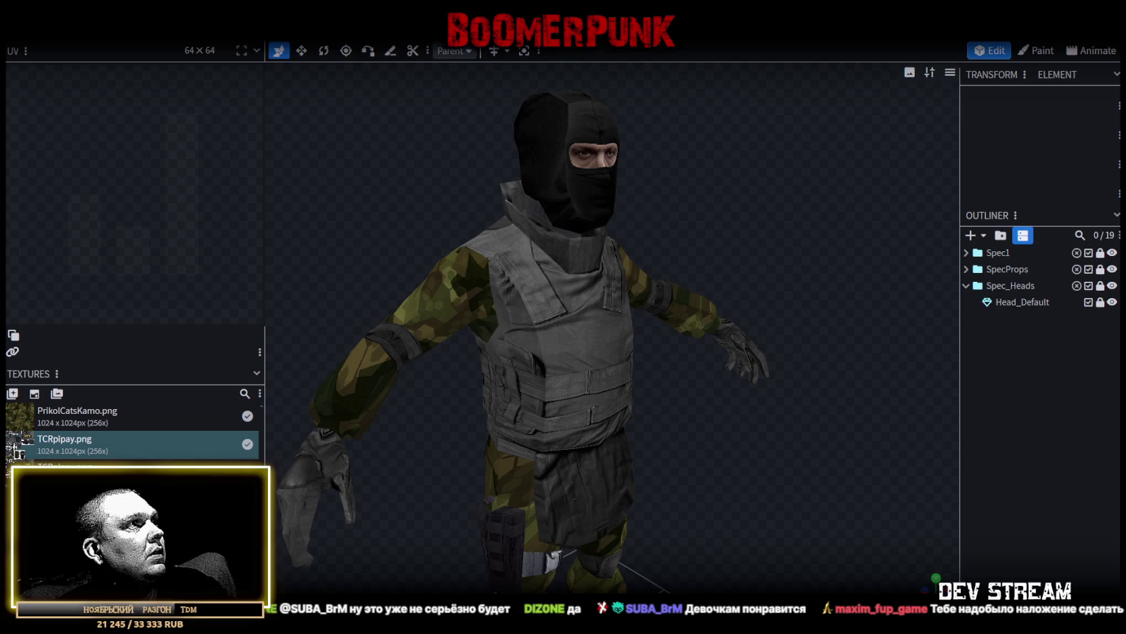
double_click(103, 440)
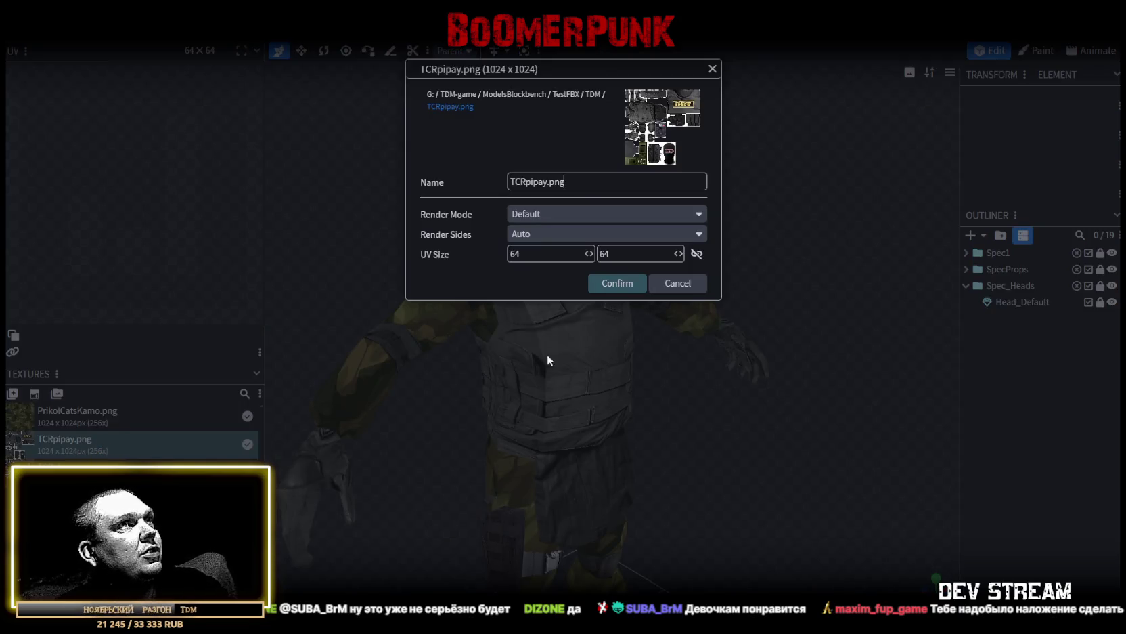
click(670, 297)
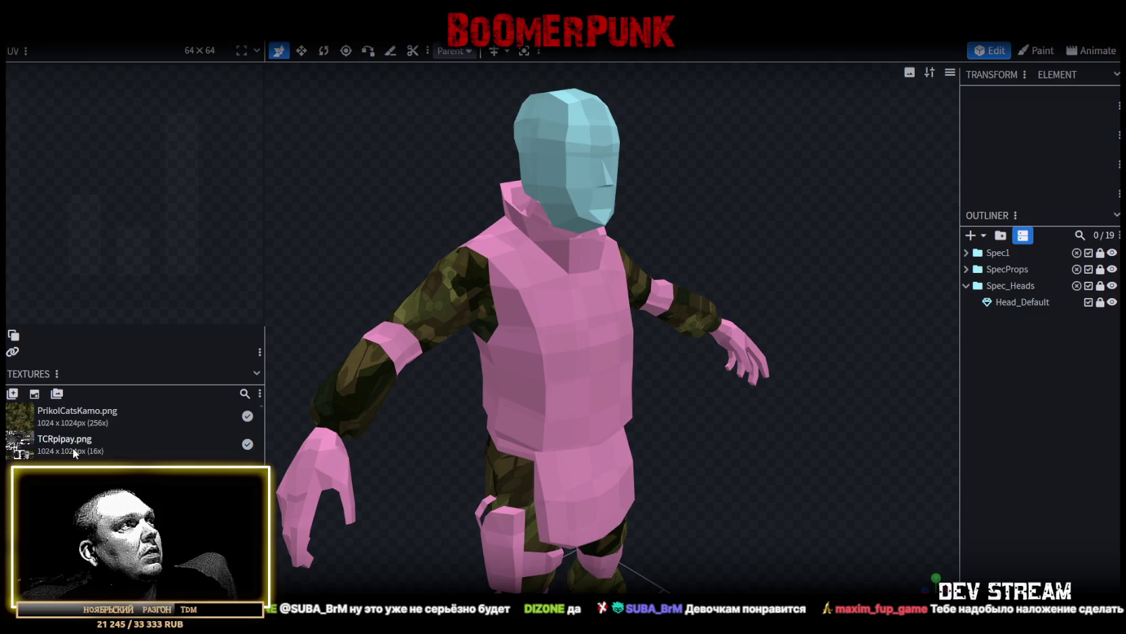
Set the relinked texture's UV size to 64 × 64 and confirm
double_click(72, 446)
double_click(535, 254)
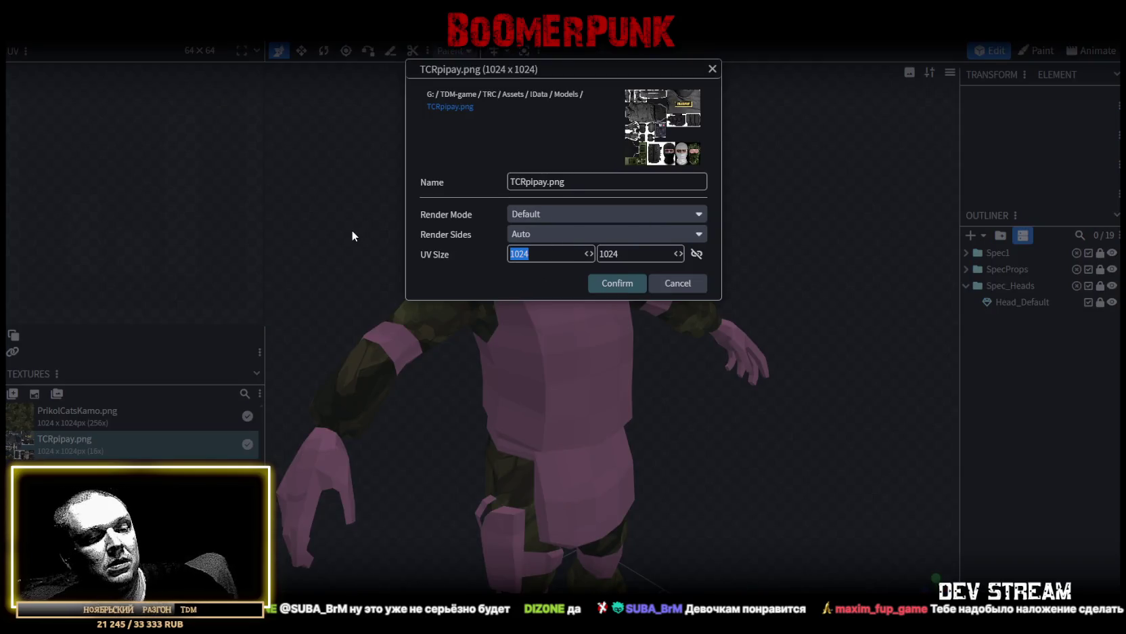
text(64)
double_click(610, 254)
text(64)
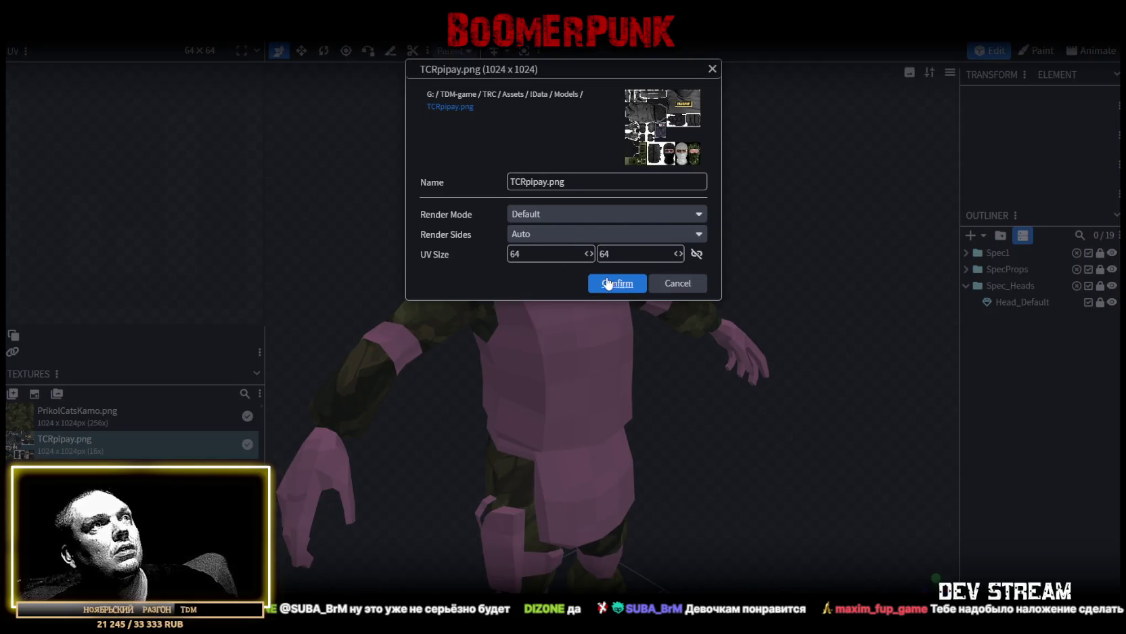
click(612, 284)
click(966, 269)
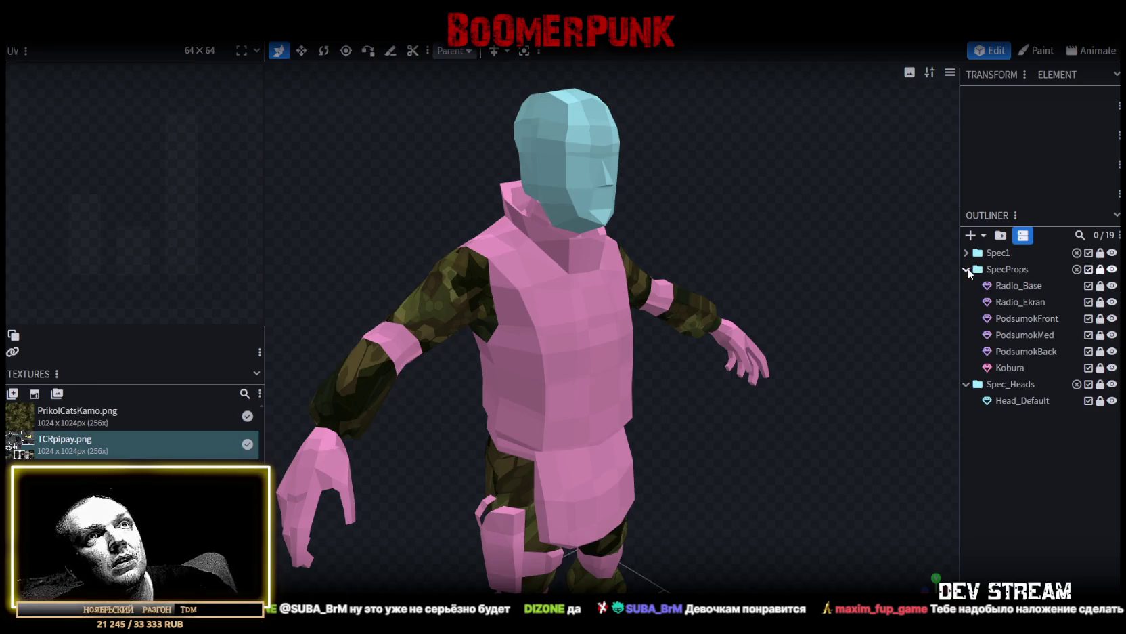
Apply TCRpipay.png to the Spec1 vest parts, excluding Mer_head, Spec1_Shtani and Spec1_Kurtka
scroll(715, 466, down, 3)
scroll(749, 398, down, 3)
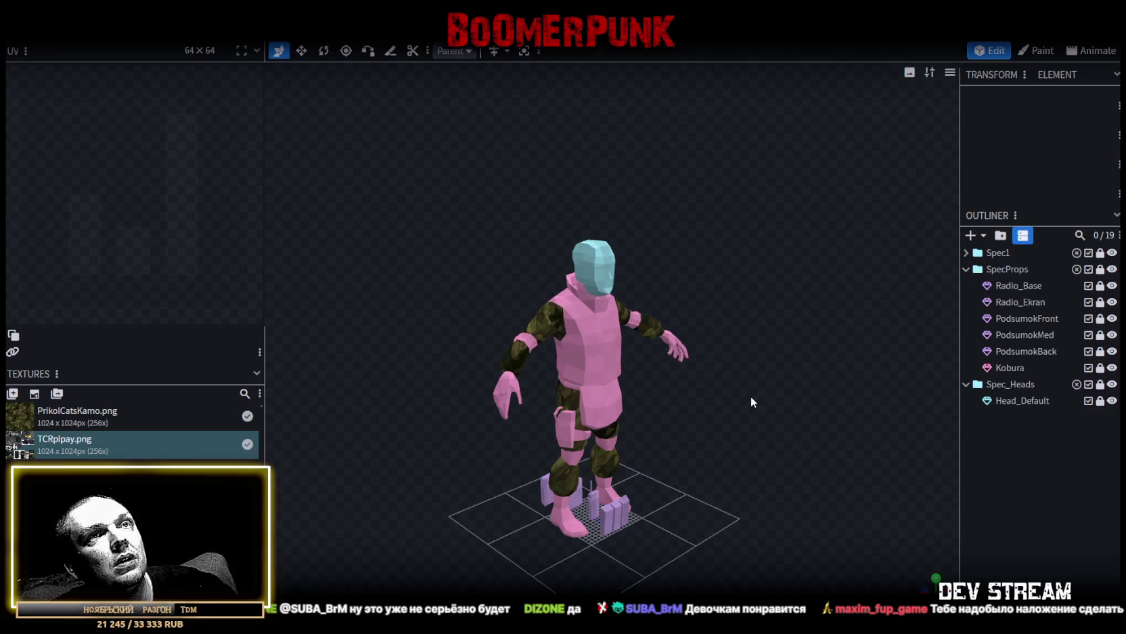
click(1100, 269)
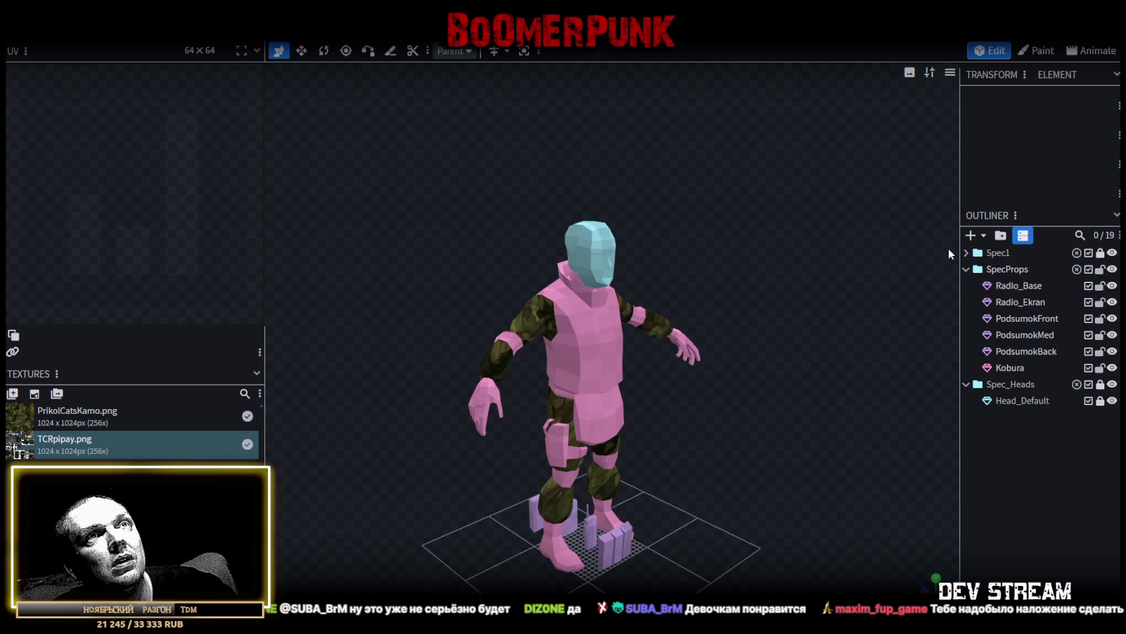
click(967, 253)
click(1101, 253)
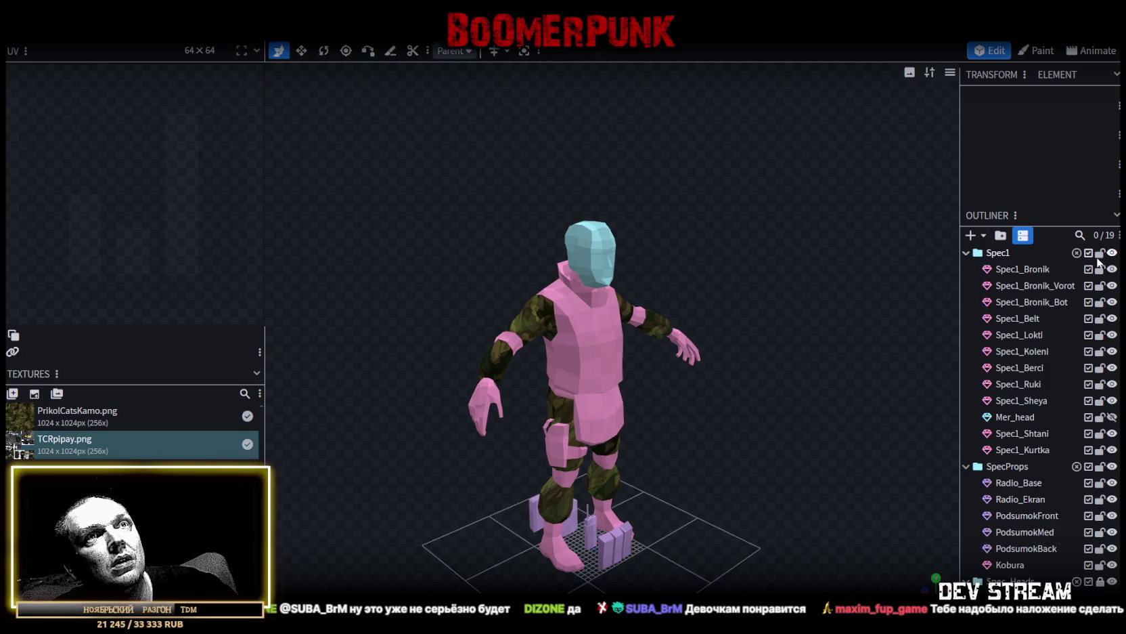
click(1026, 271)
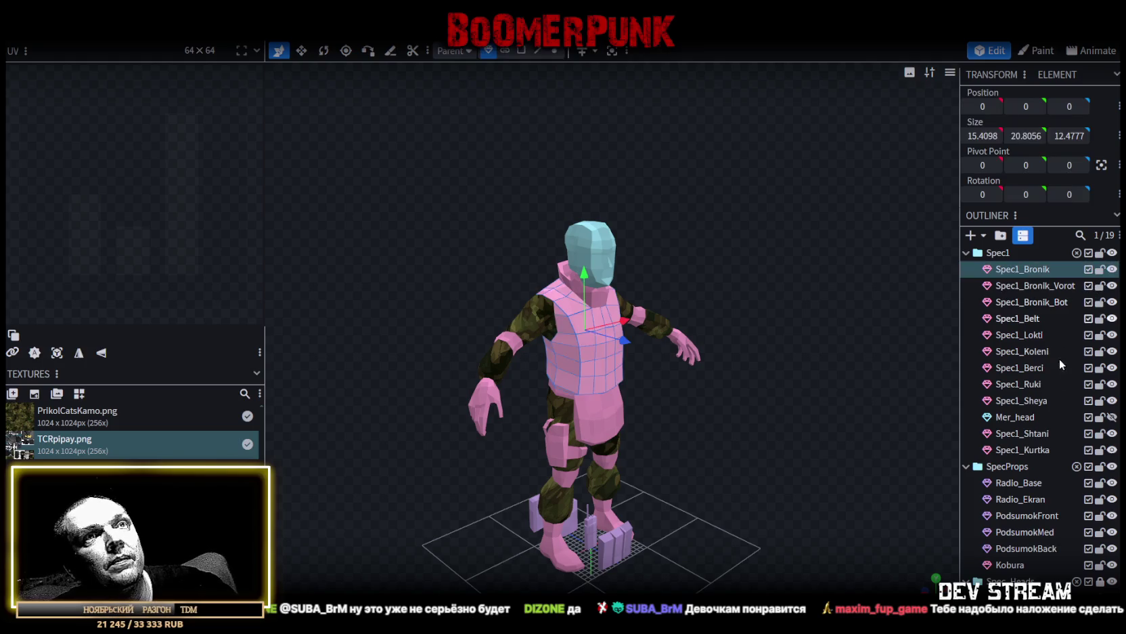
shift+click(1027, 452)
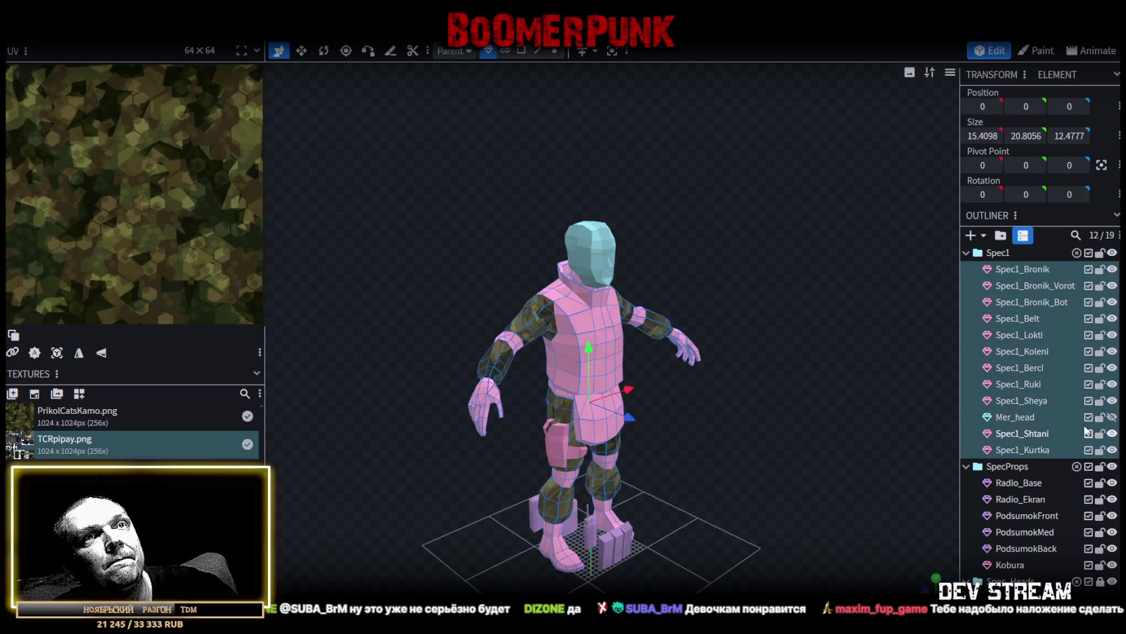
ctrl+click(1023, 418)
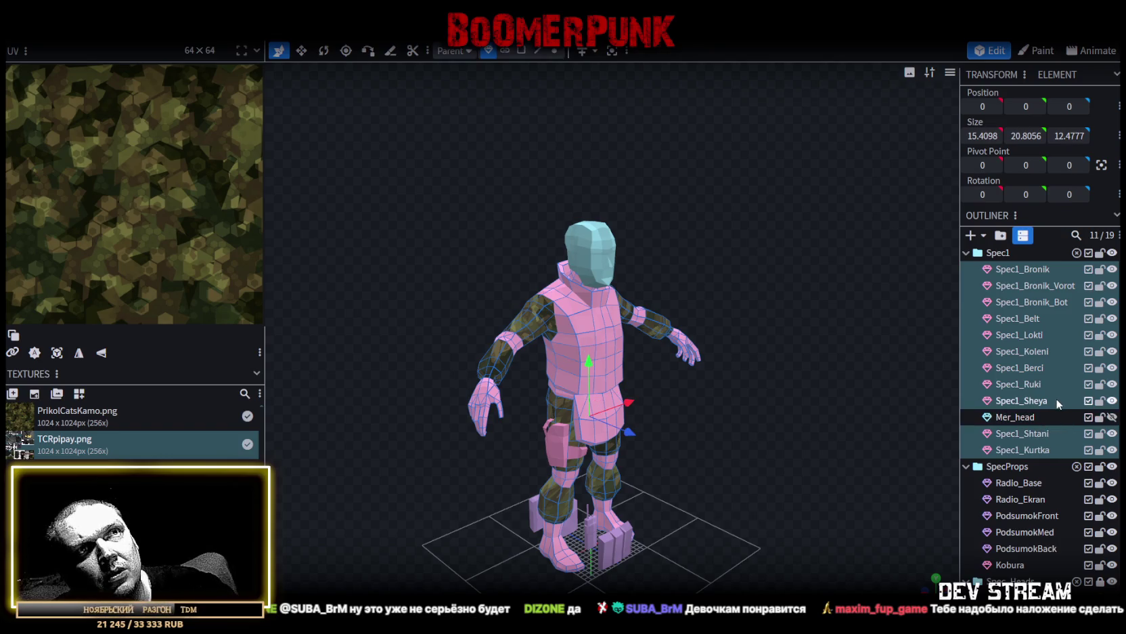
ctrl+click(1040, 433)
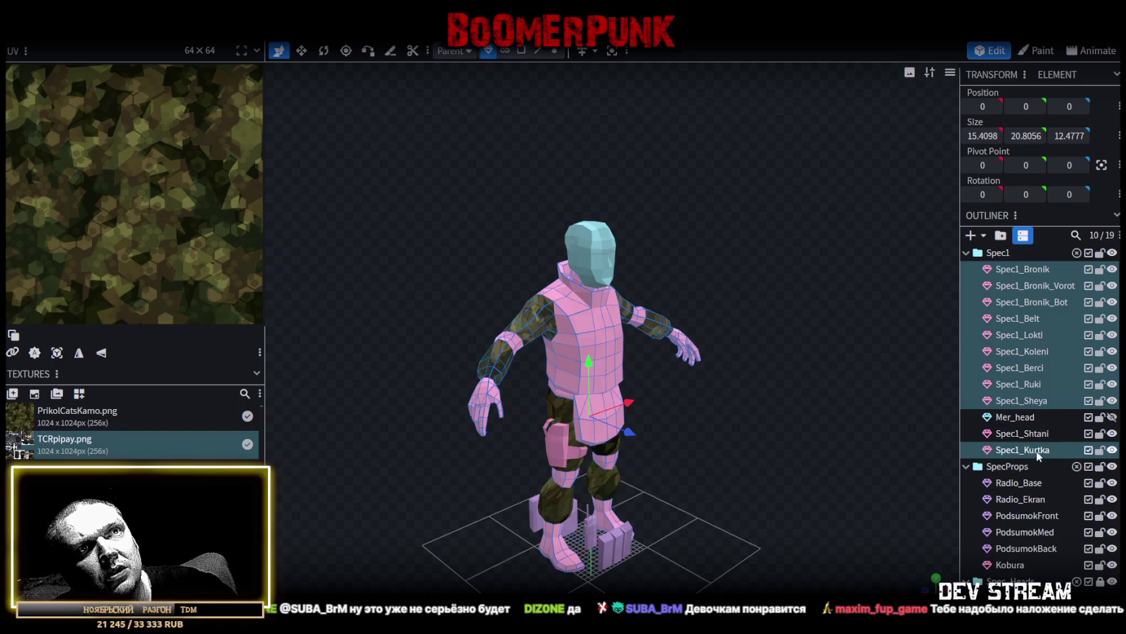
ctrl+click(1036, 450)
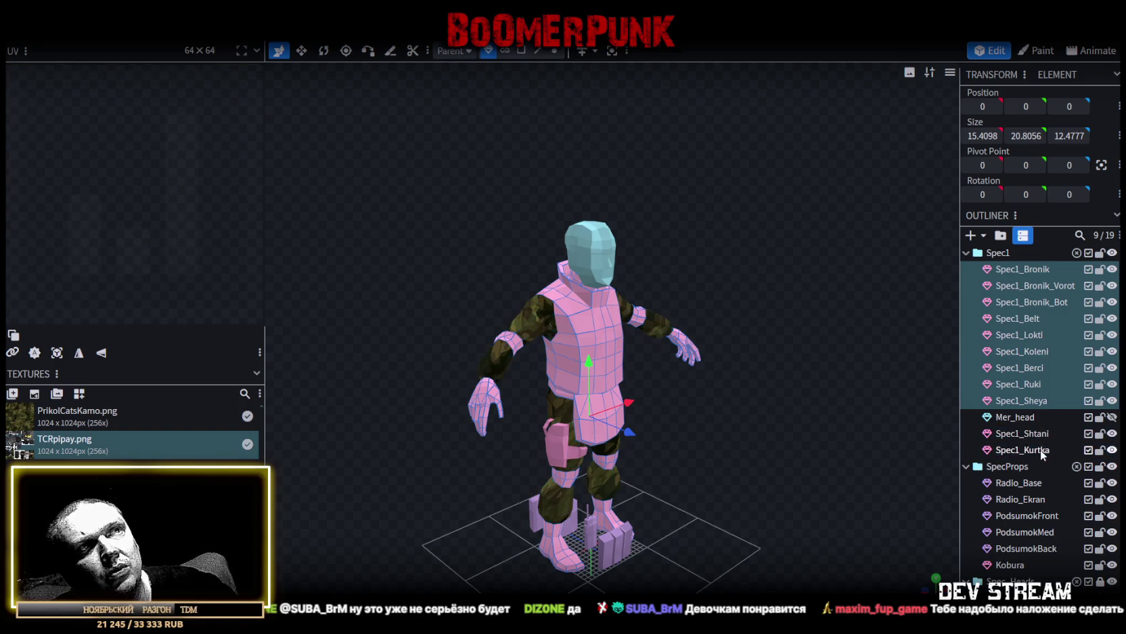
right_click(1019, 406)
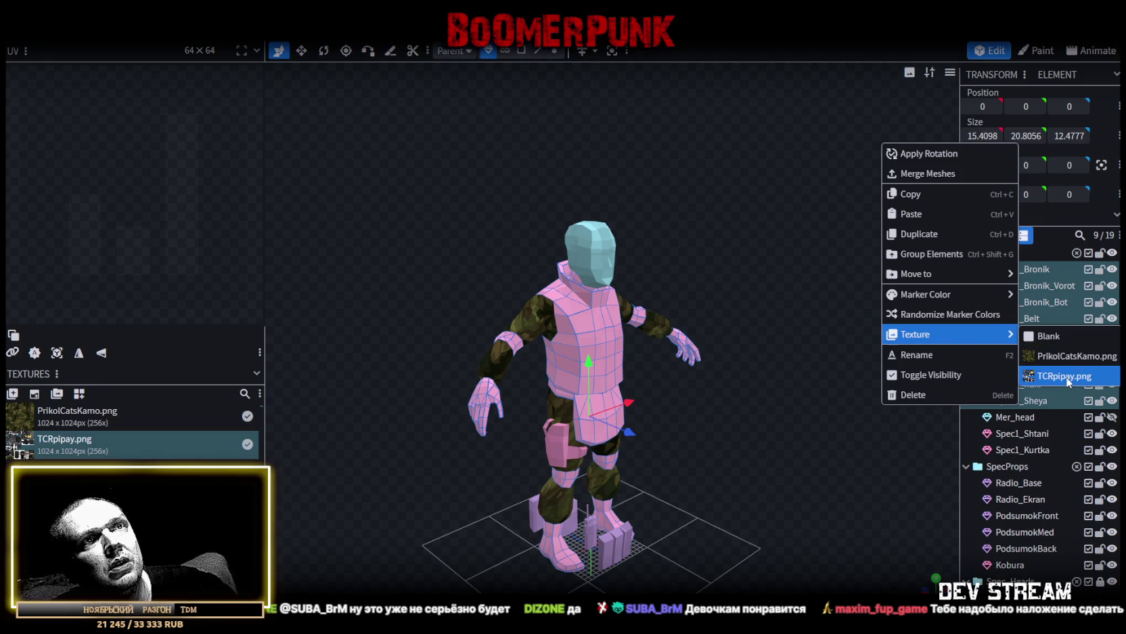
click(1067, 376)
Apply TCRpipay.png to the SpecProps pieces from Radio_Base down to Kobura
scroll(1049, 472, down, 3)
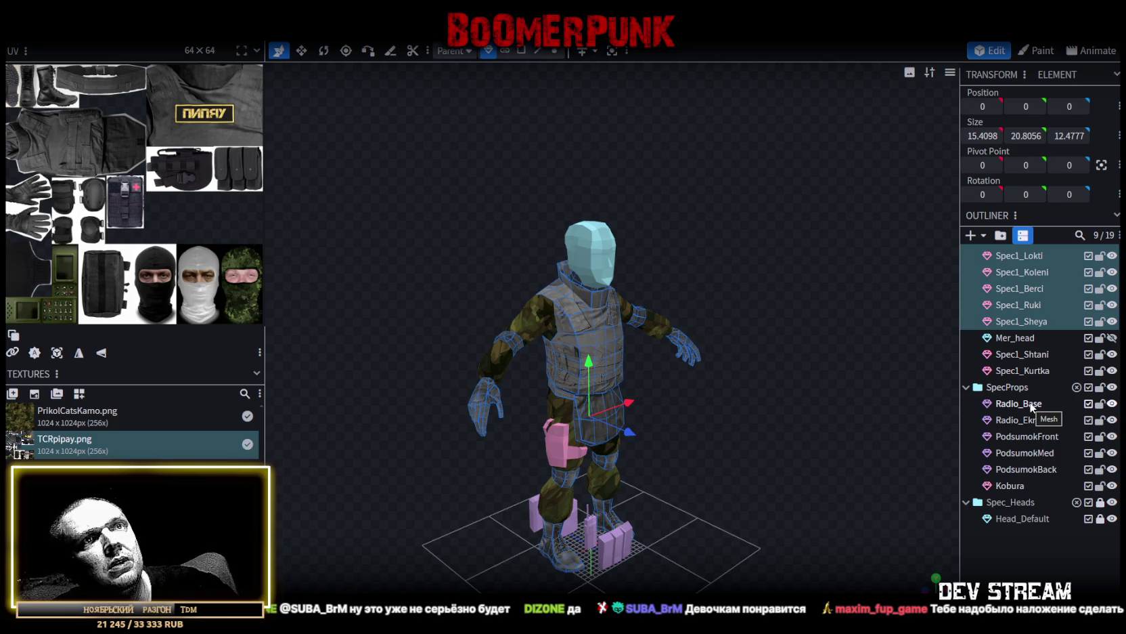
click(1022, 403)
shift+click(1009, 486)
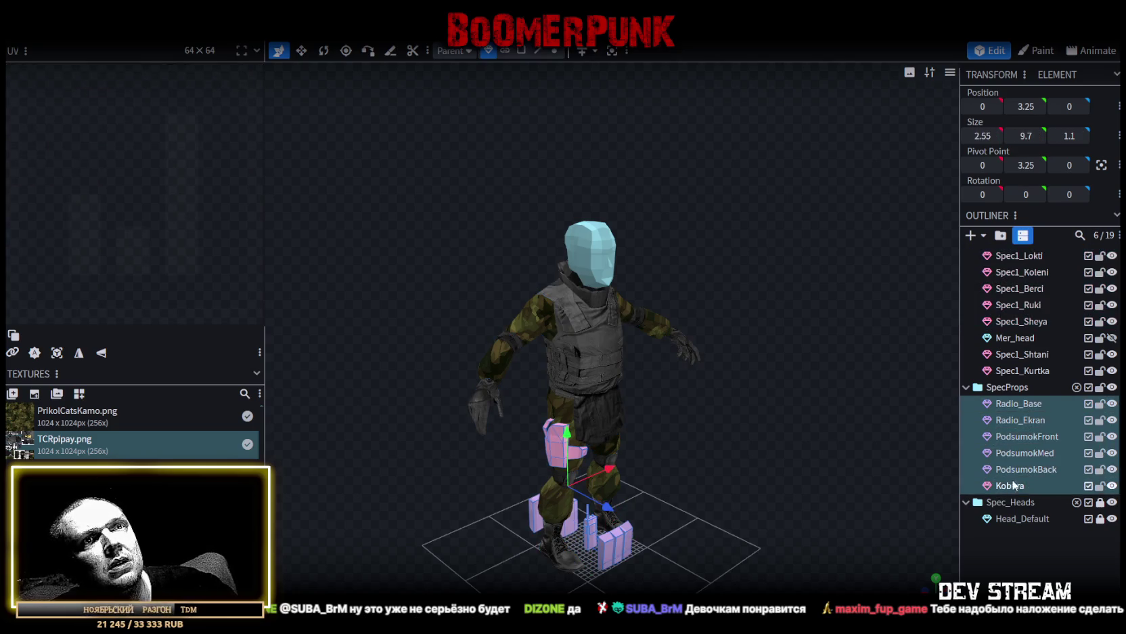
right_click(1017, 454)
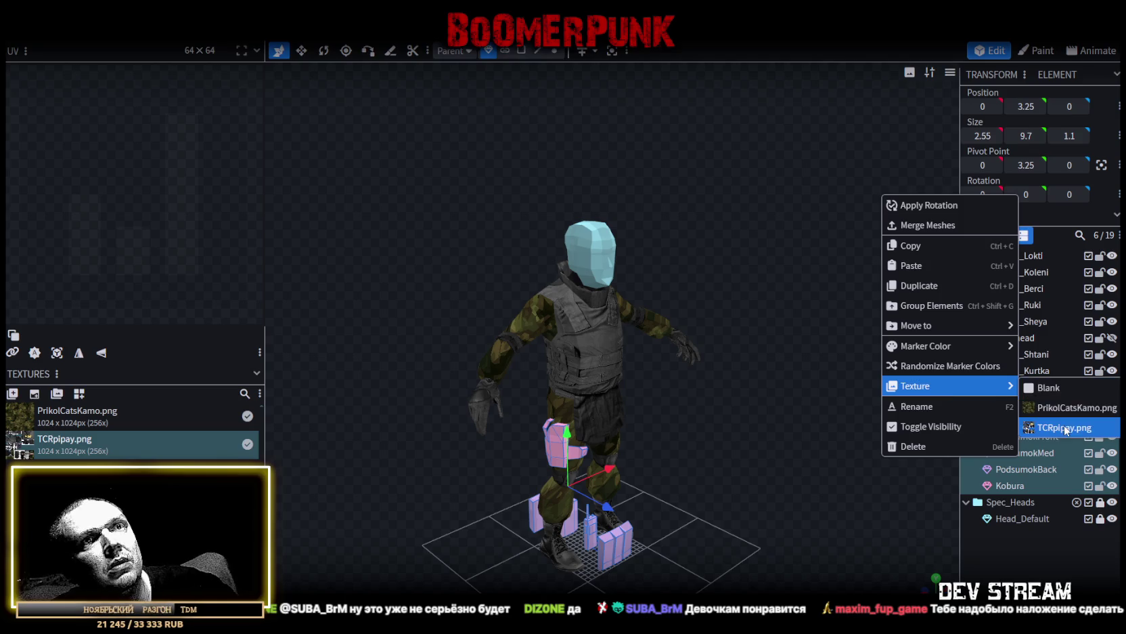
click(1064, 425)
Unlock Head_Default and apply TCRpipay.png to it
click(1025, 521)
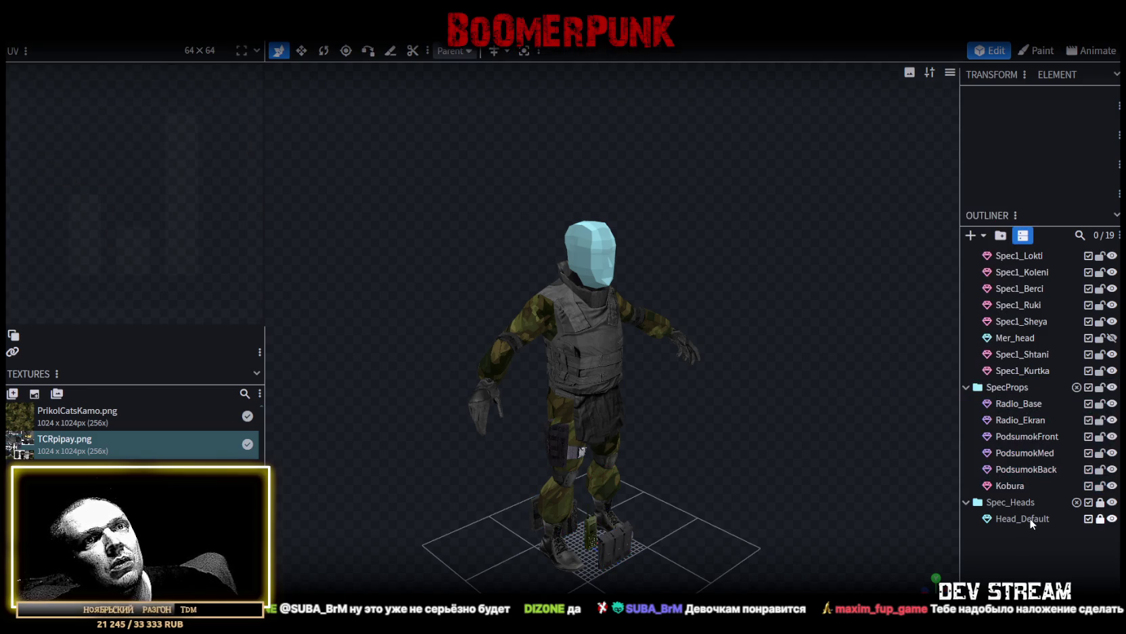
click(1098, 518)
right_click(1020, 517)
mouse_move(918, 447)
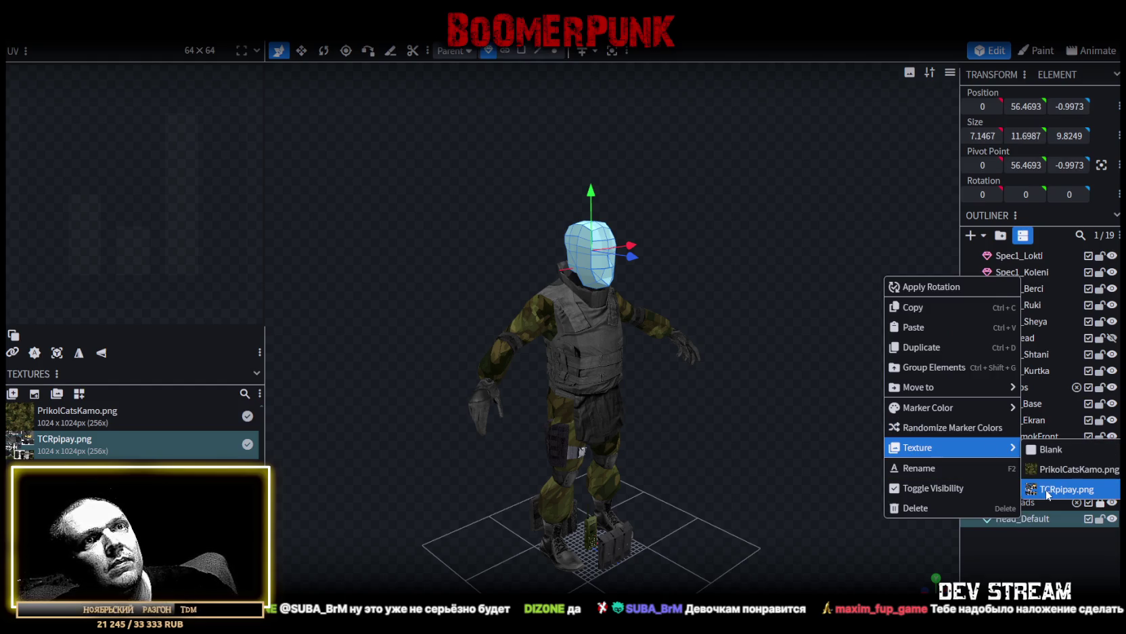
click(1064, 489)
Relock and collapse the Spec1 and SpecProps groups
scroll(1066, 381, up, 3)
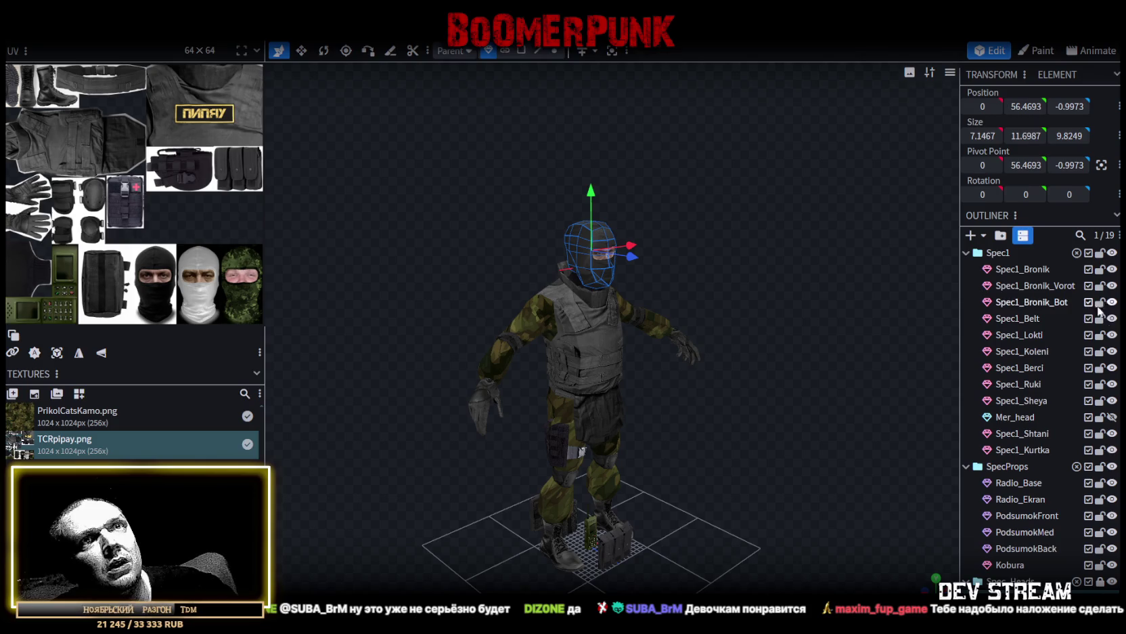
click(1101, 253)
click(1101, 466)
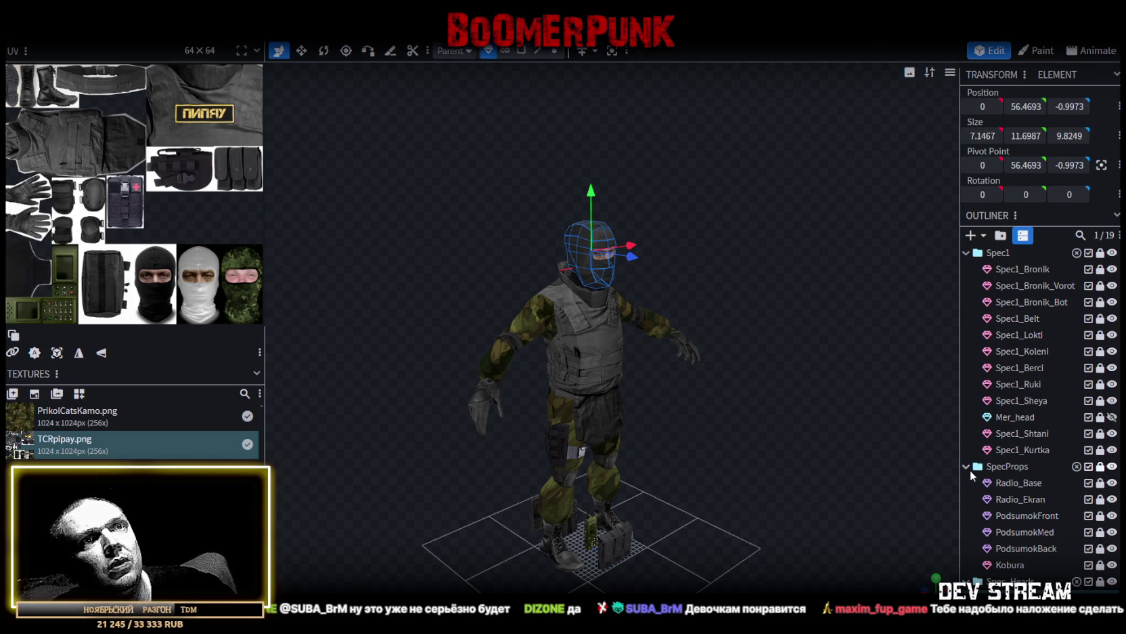
click(966, 465)
click(967, 253)
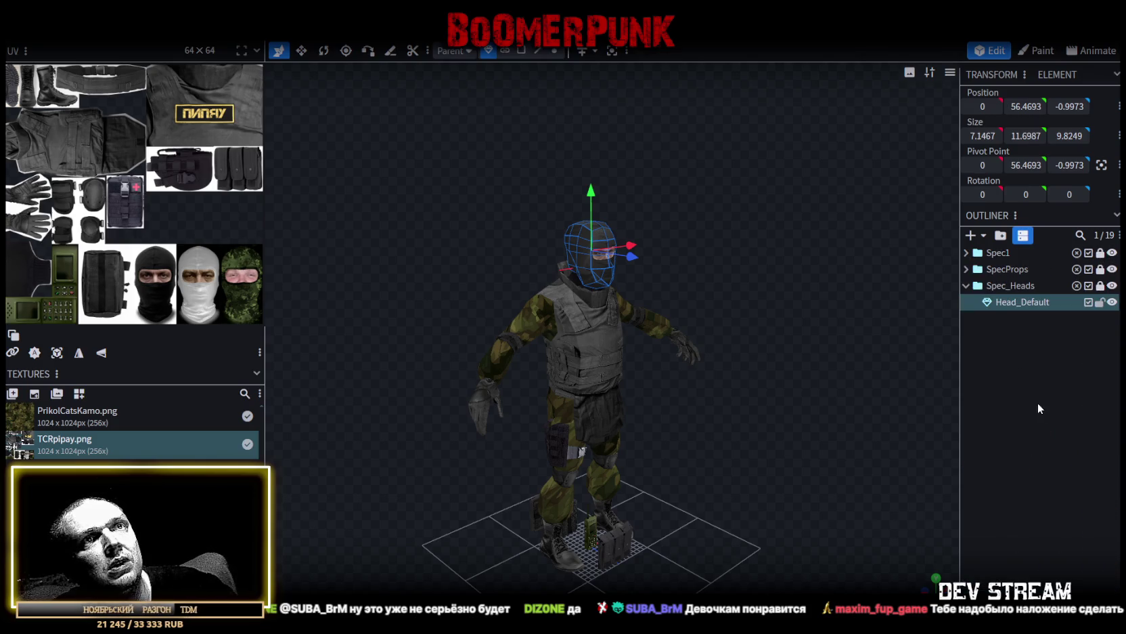
Duplicate Head_Default as Head_1 and hide the original head
key(ctrl+d)
double_click(1037, 318)
click(1024, 318)
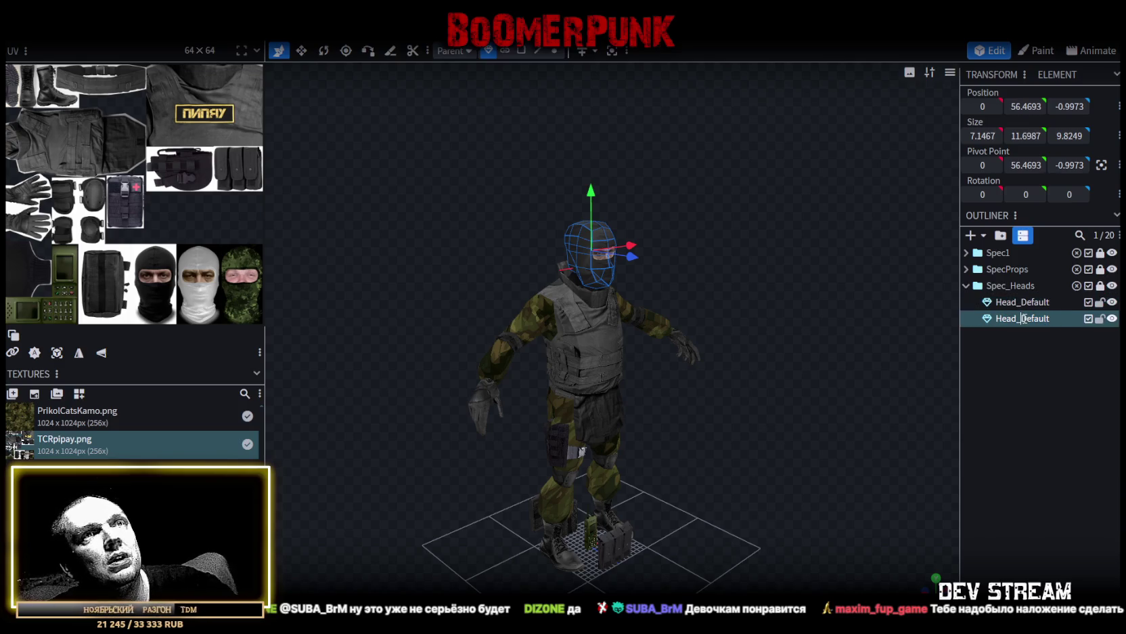
text(1)
click(1113, 302)
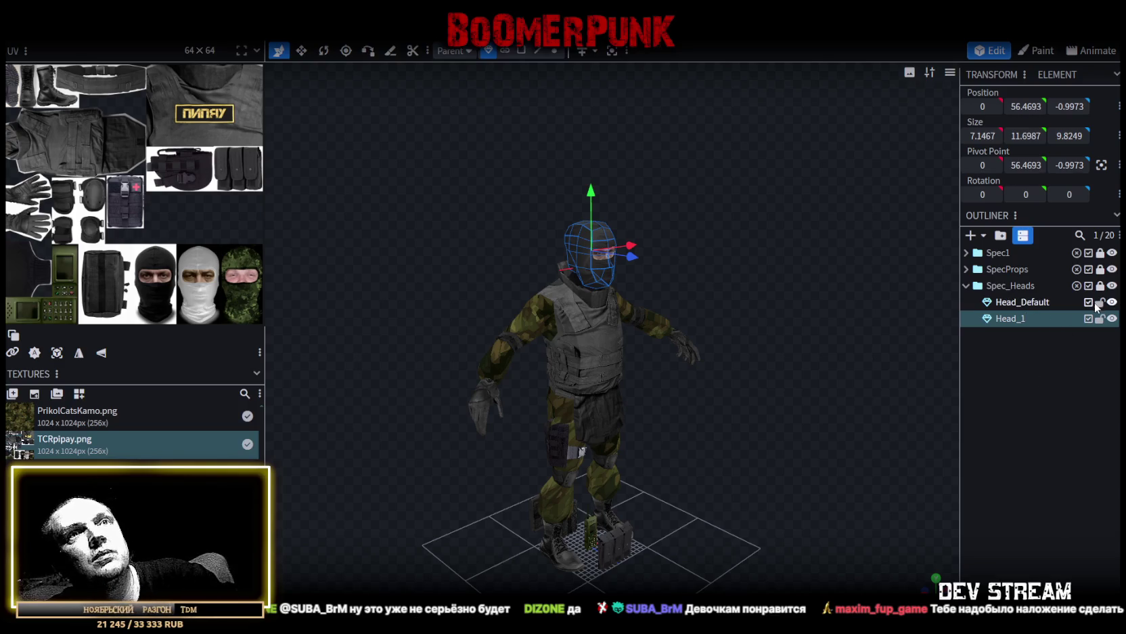
Switch to face selection and enlarge the UV editor showing the head's layout
click(521, 50)
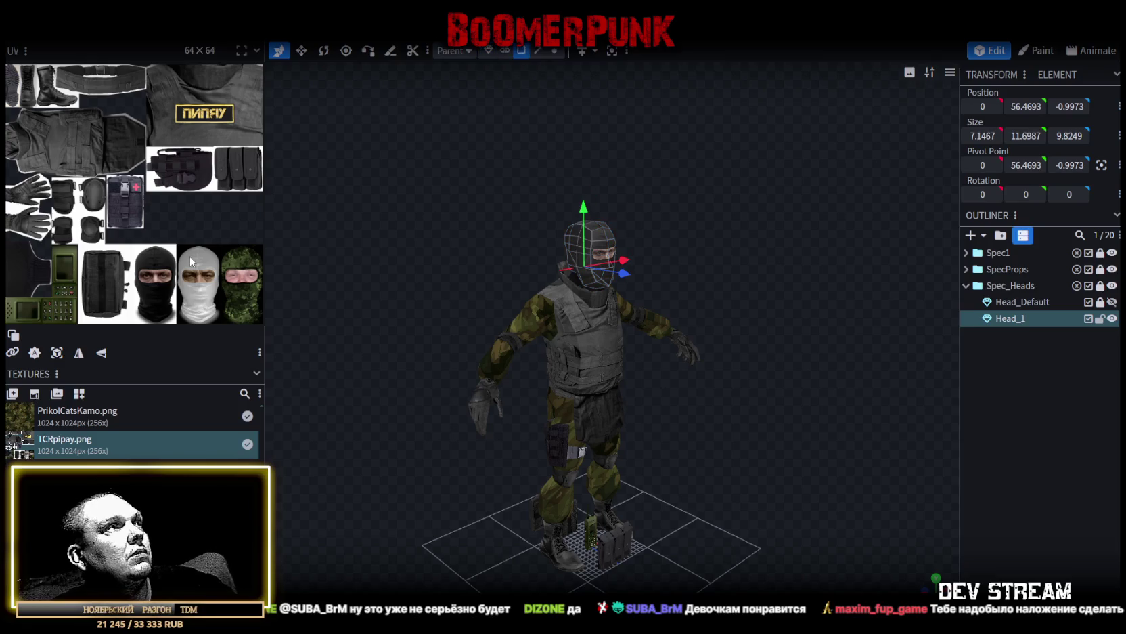
click(13, 334)
drag(264, 207, 493, 231)
scroll(422, 517, up, 2)
scroll(417, 500, up, 3)
scroll(417, 500, down, 2)
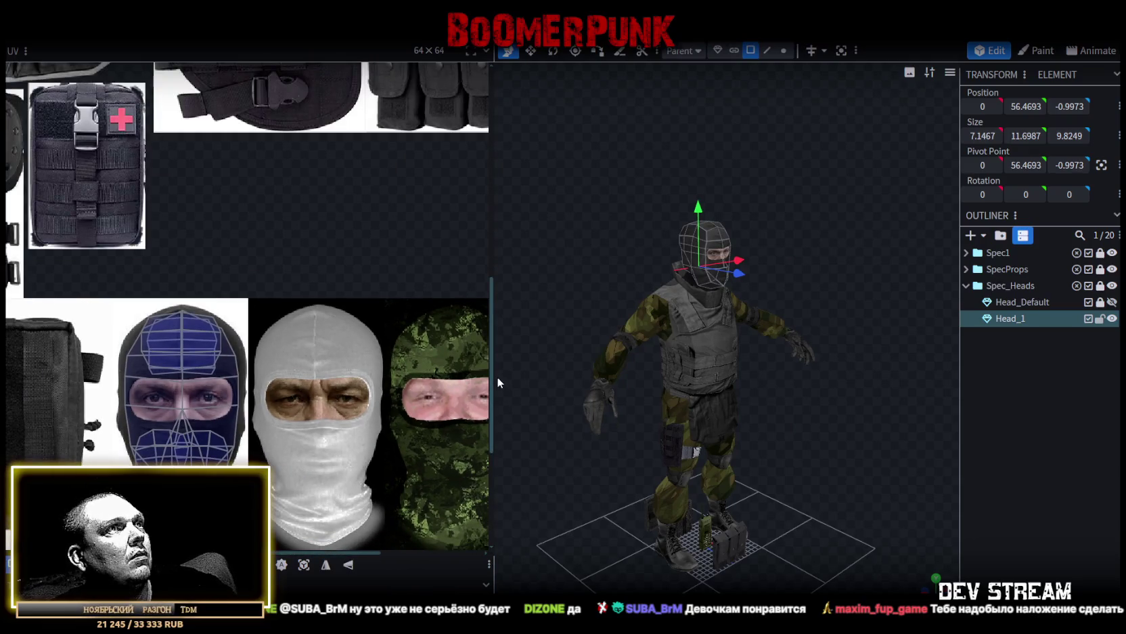
drag(497, 377, 534, 377)
scroll(412, 403, up, 2)
scroll(179, 350, up, 1)
scroll(198, 350, up, 2)
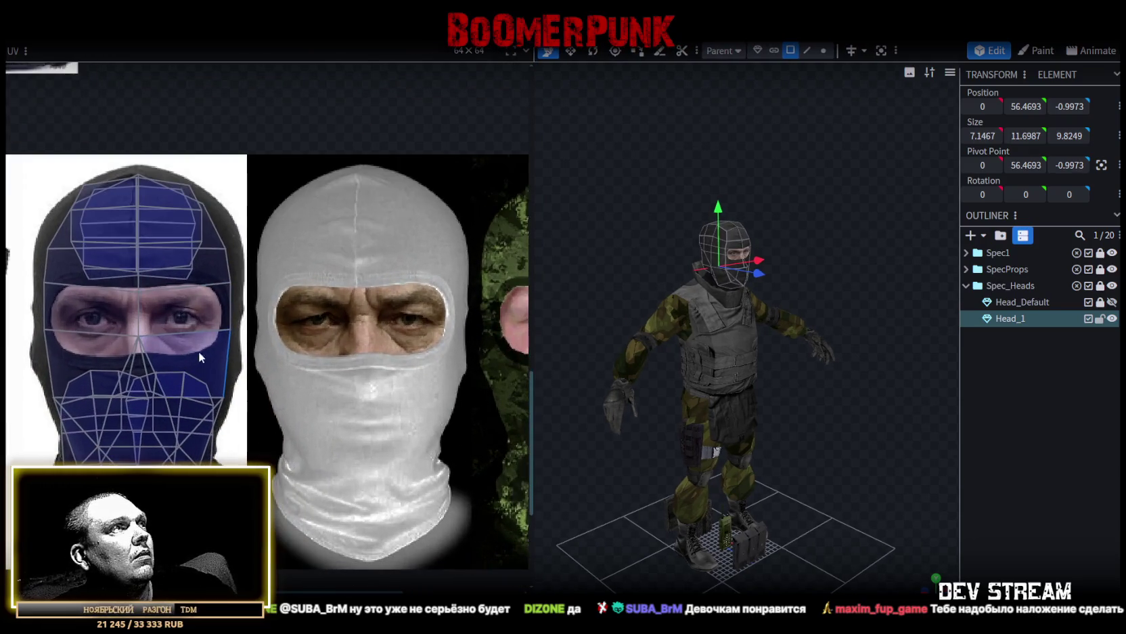
Move all of Head_1's UVs onto the white balaclava on the texture
key(ctrl+a)
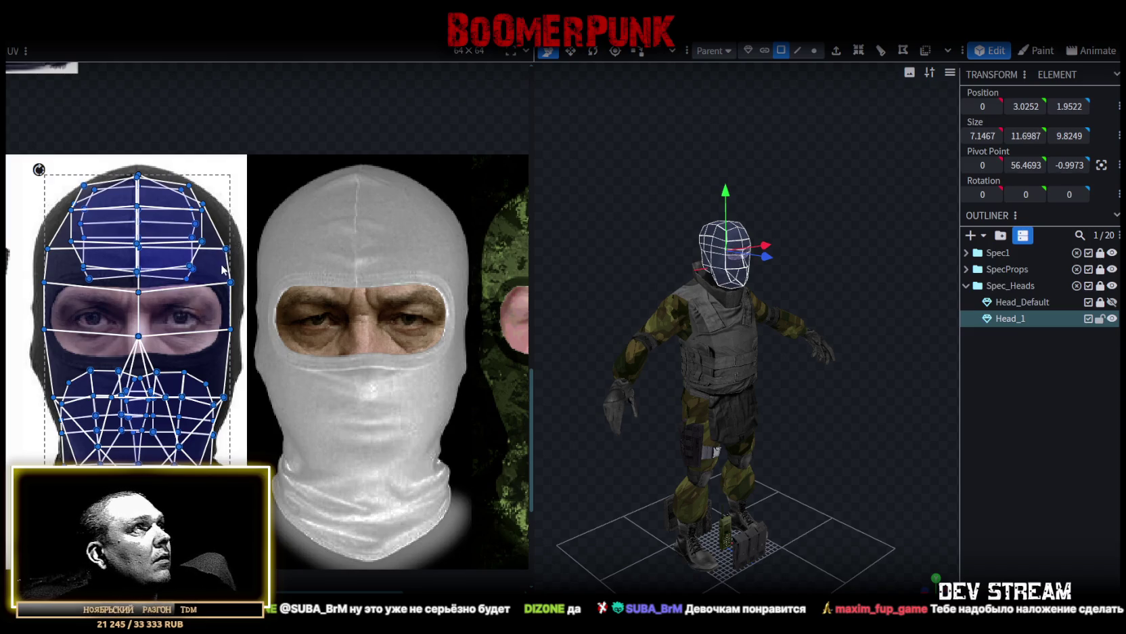
drag(209, 271, 434, 262)
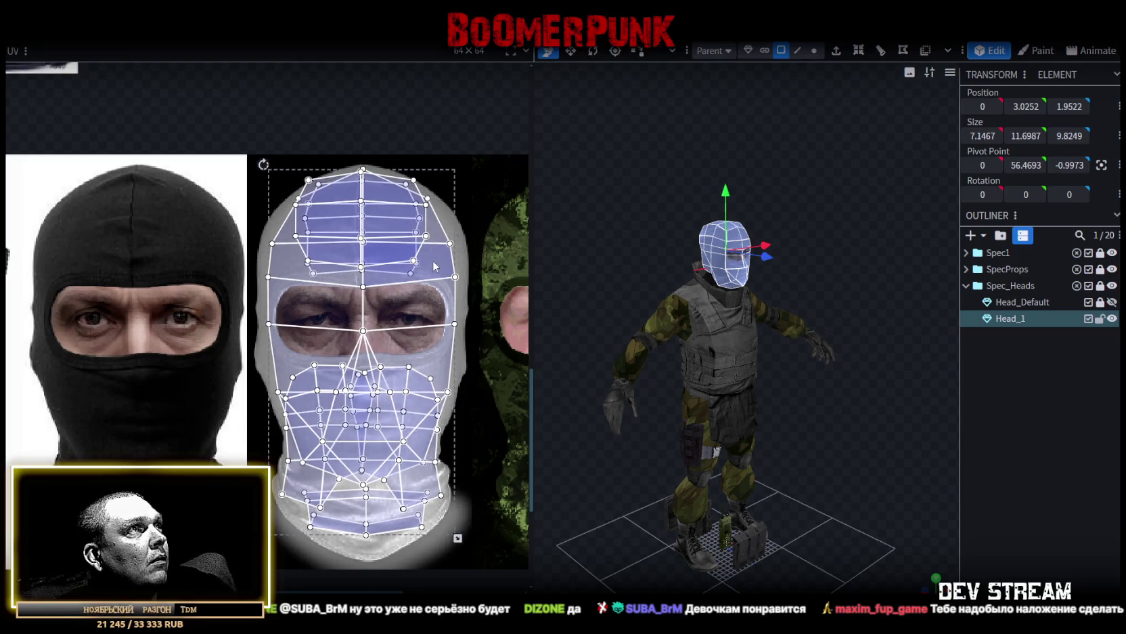
key(ctrl+z)
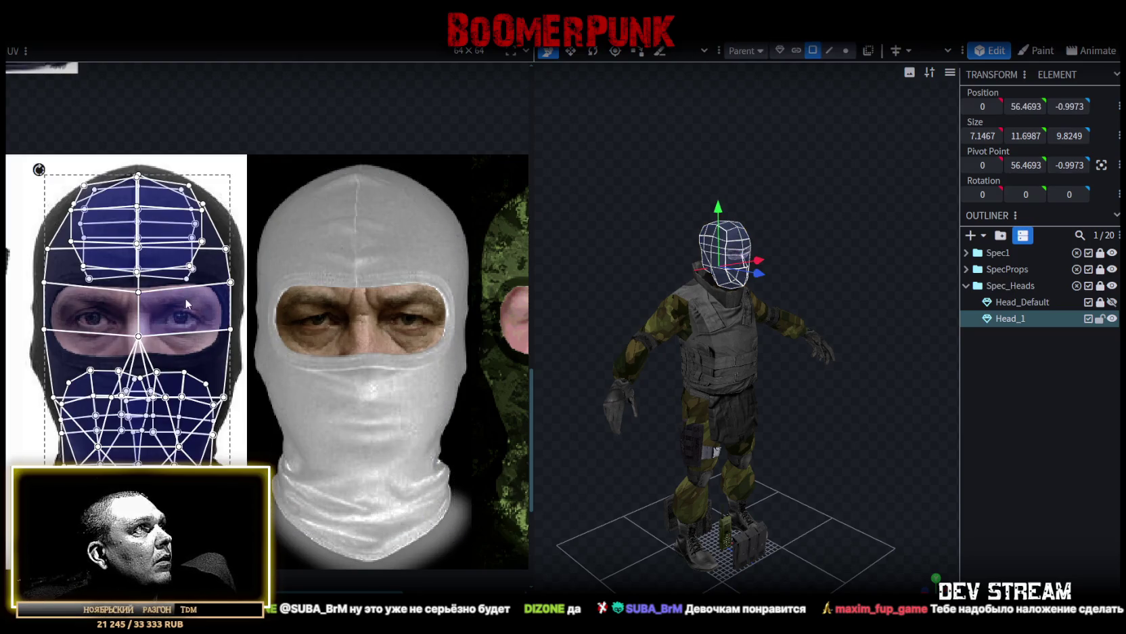
drag(186, 299, 398, 308)
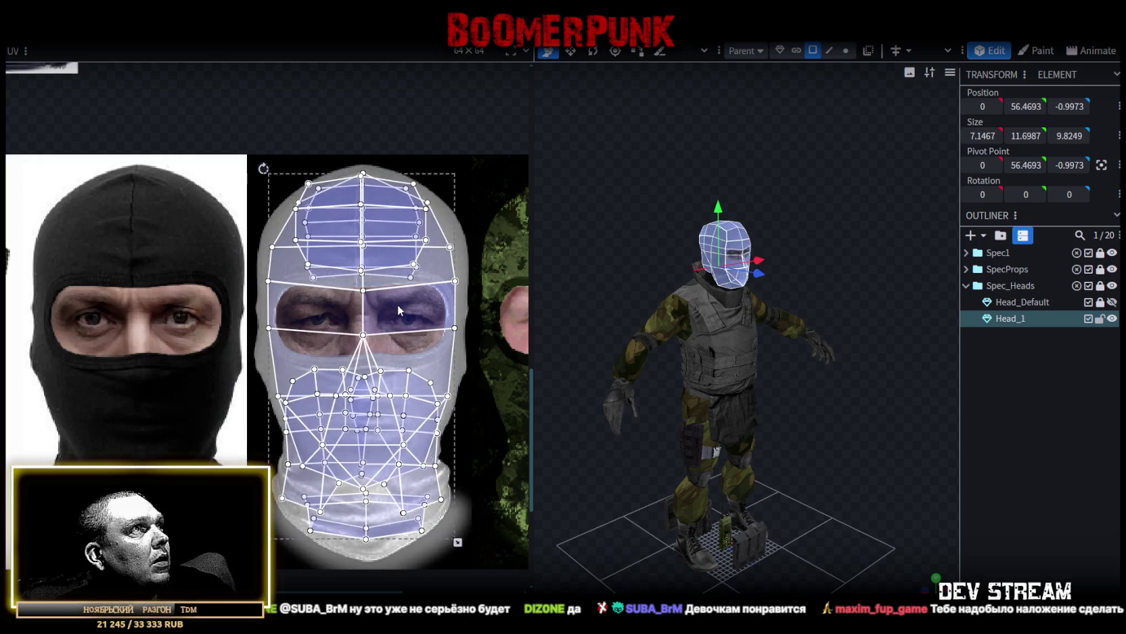
drag(398, 308, 397, 303)
Orbit around the head to check the white balaclava, then switch to Photoshop
scroll(788, 356, up, 2)
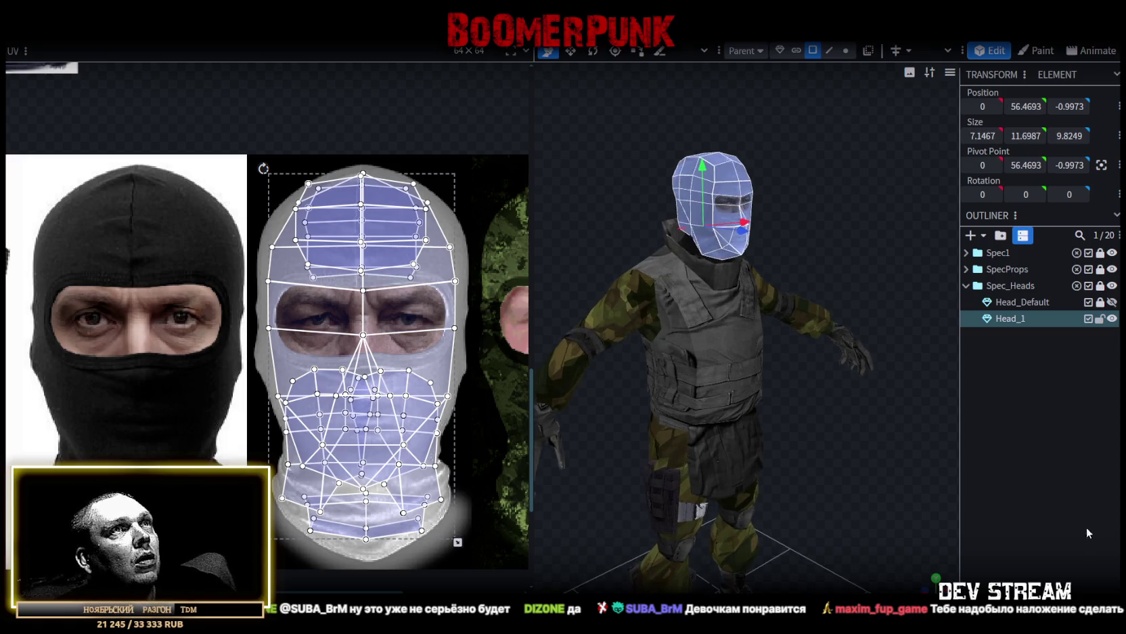
click(1087, 533)
drag(855, 423, 723, 435)
scroll(755, 381, up, 2)
scroll(853, 322, up, 2)
scroll(853, 316, up, 2)
mouse_move(853, 316)
mouse_down()
mouse_move(746, 293)
mouse_move(649, 348)
mouse_move(852, 301)
mouse_move(866, 282)
mouse_move(741, 205)
mouse_up()
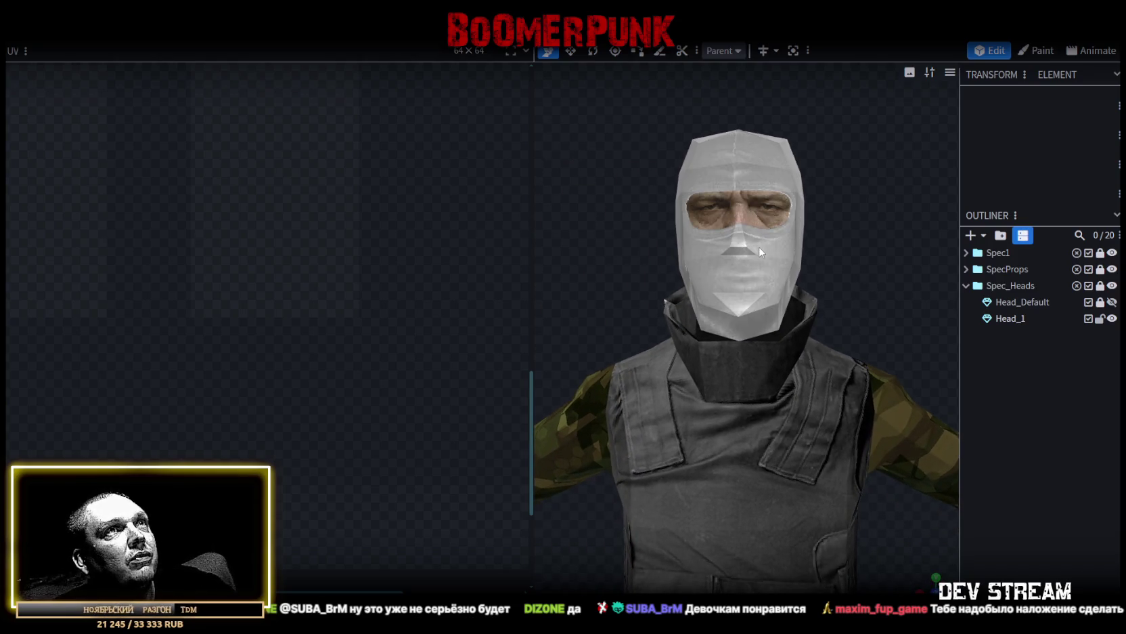
mouse_move(789, 243)
mouse_down()
mouse_move(770, 245)
mouse_move(862, 243)
mouse_move(845, 235)
mouse_up()
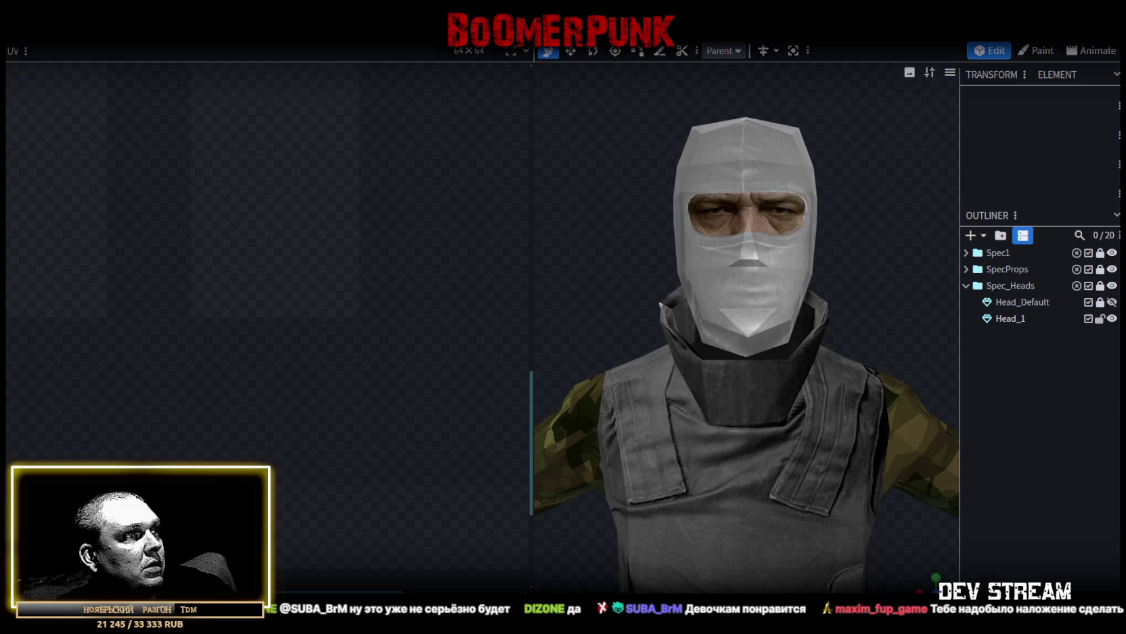
key(alt+Tab)
scroll(419, 523, up, 3)
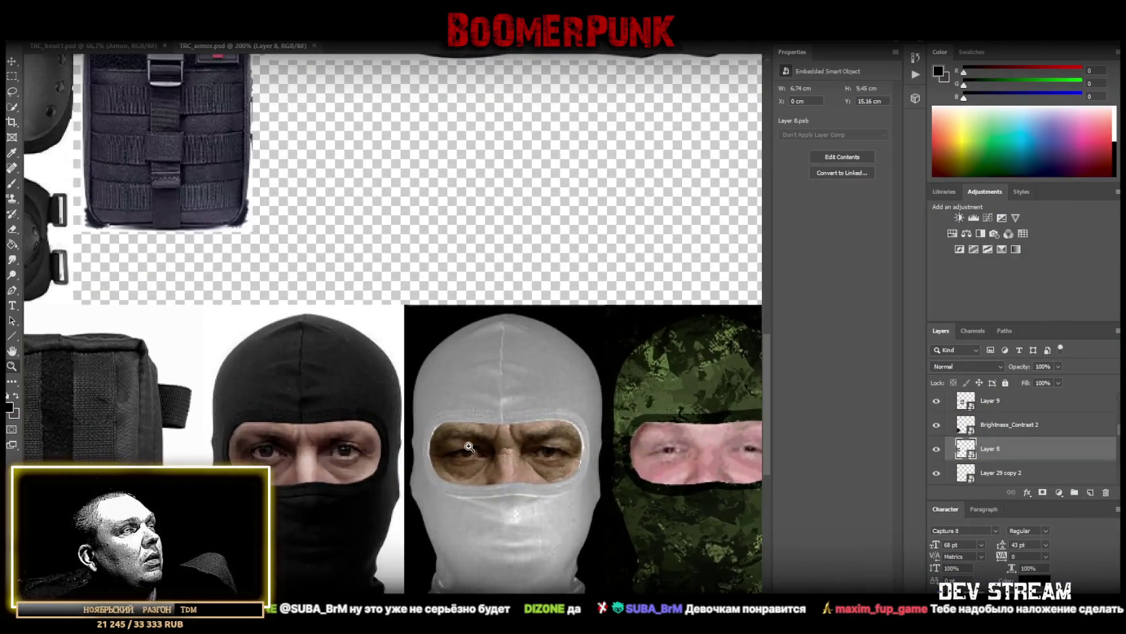
Select the Layer 30, Layer 30 copy and Layer 30 copy 2 face patches and nudge them
scroll(419, 523, down, 2)
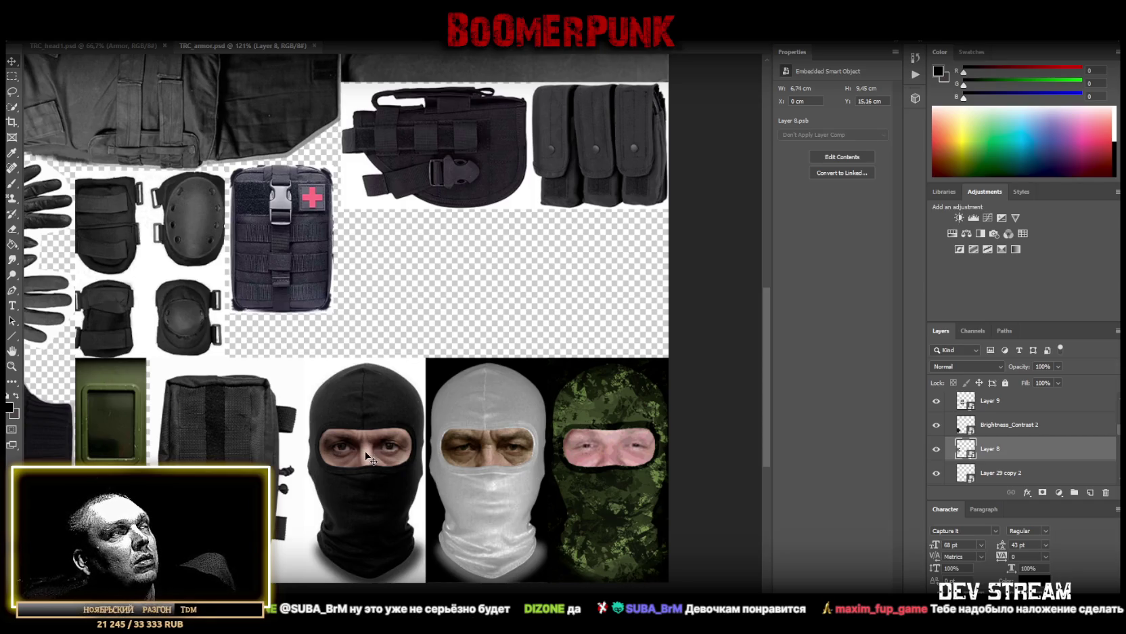
click(363, 455)
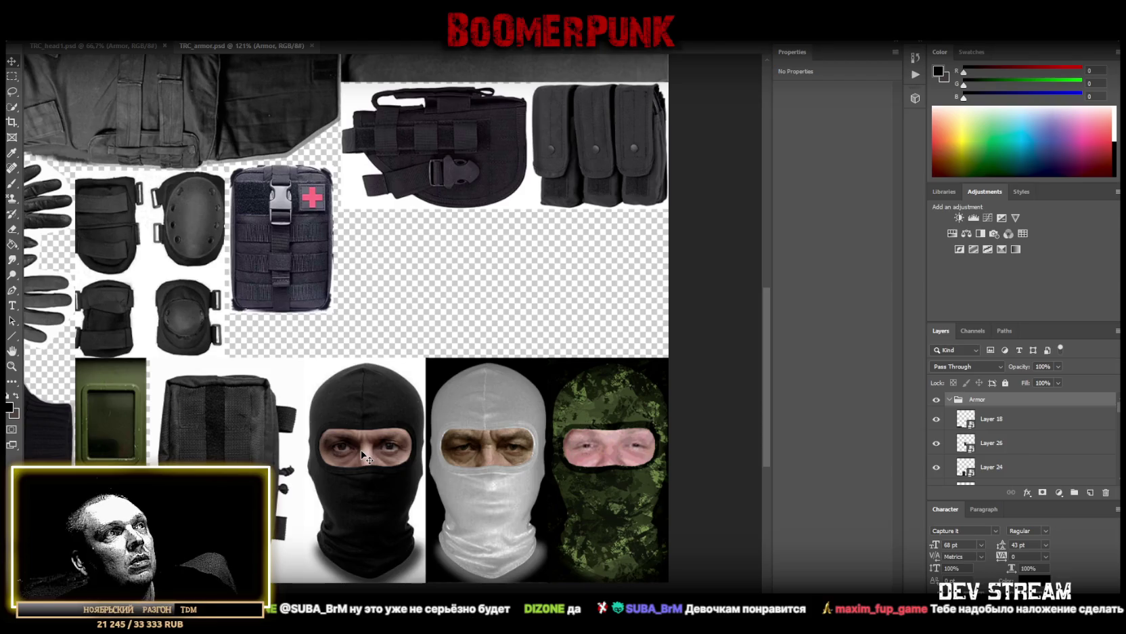
right_click(363, 456)
click(404, 468)
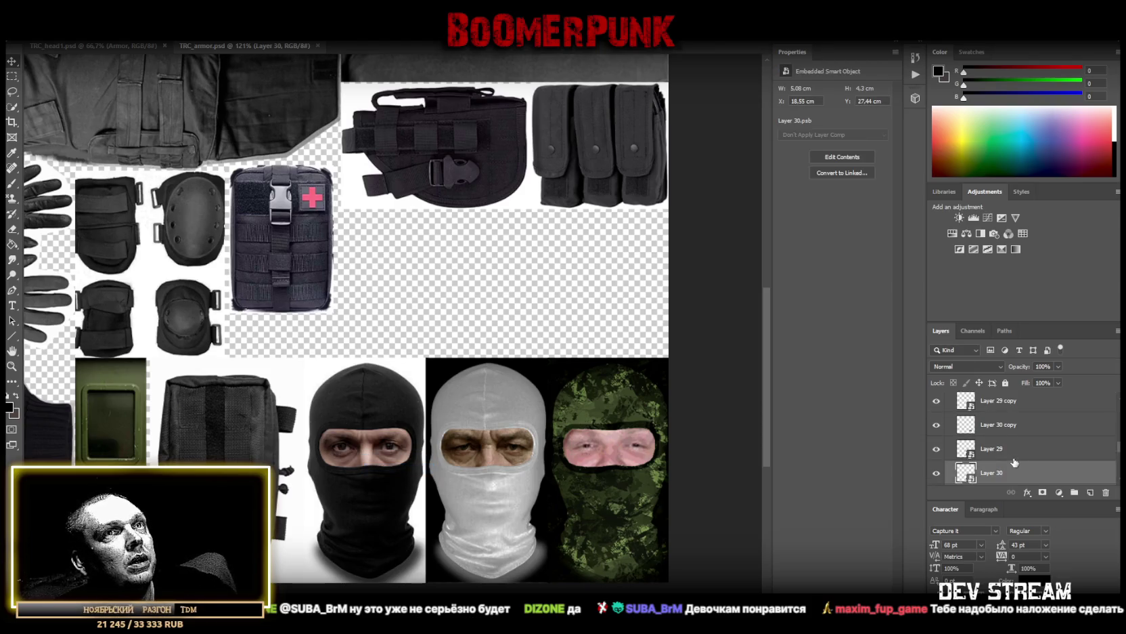
click(992, 426)
scroll(1031, 462, up, 1)
scroll(1005, 447, up, 1)
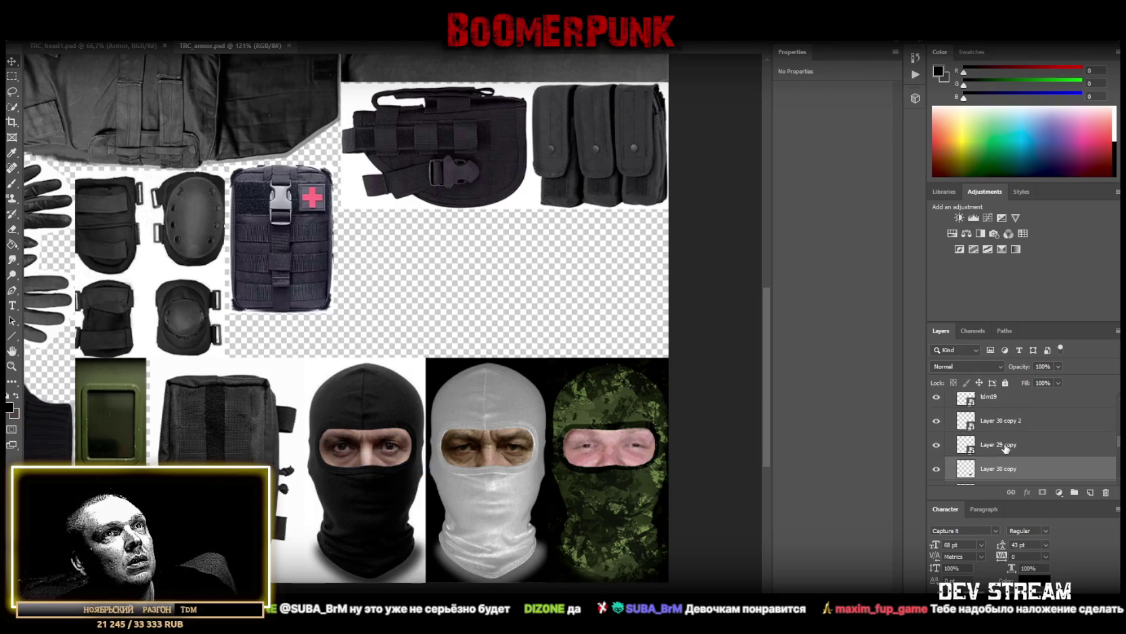
ctrl+click(998, 420)
drag(491, 459, 489, 462)
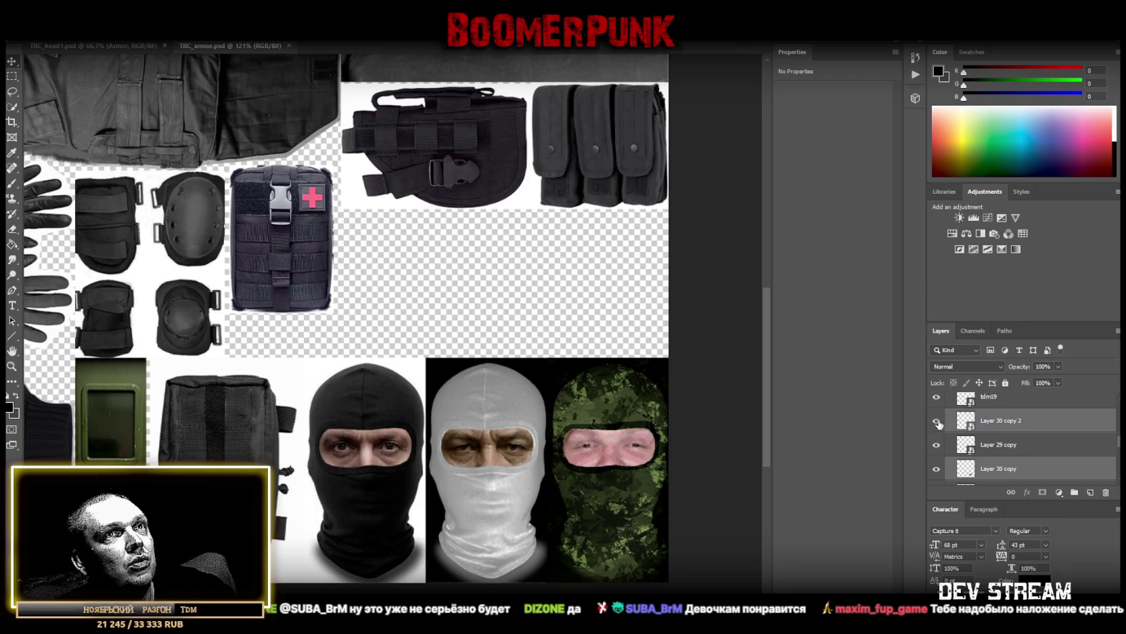
Add the tdm19 camo face to the selection and shift the face patches slightly down
scroll(963, 460, up, 1)
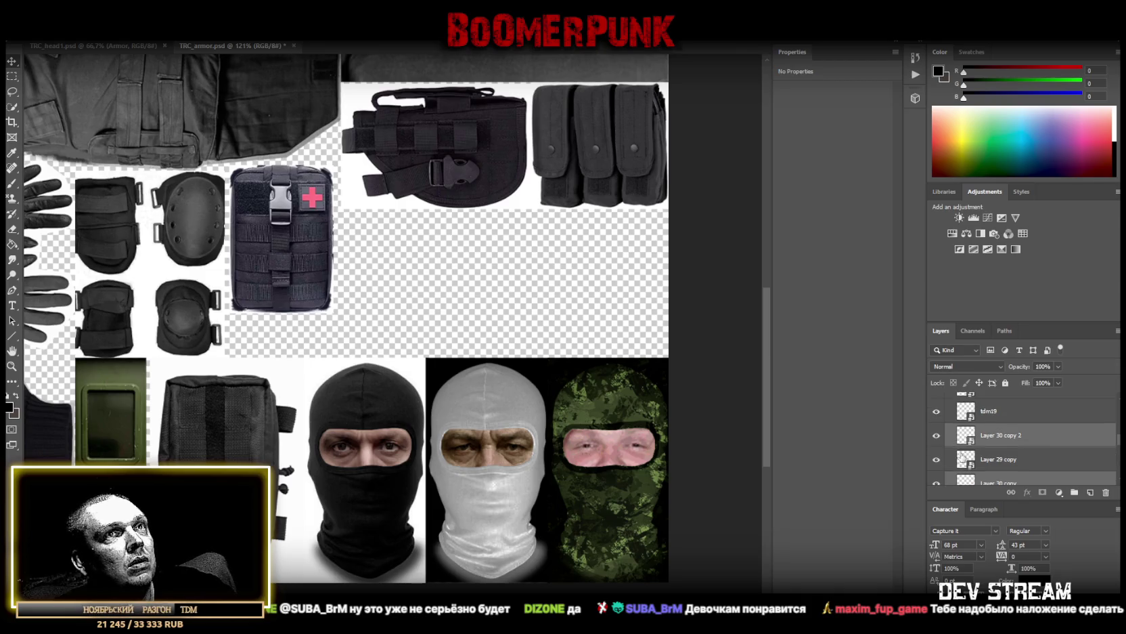
click(937, 413)
click(937, 411)
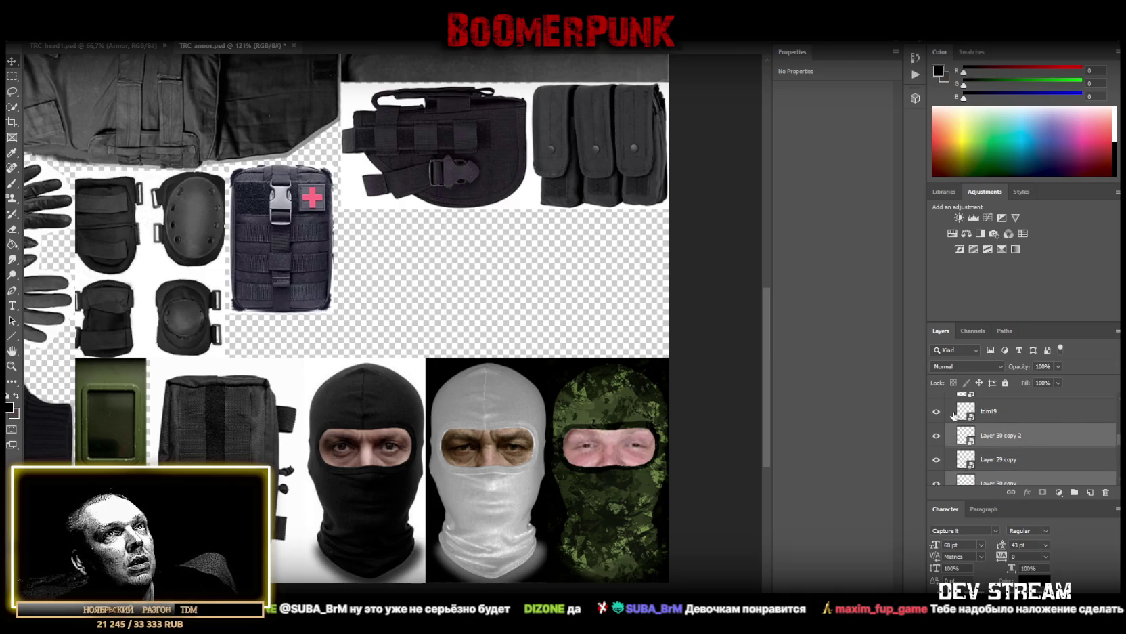
shift+click(1002, 414)
drag(605, 472, 611, 458)
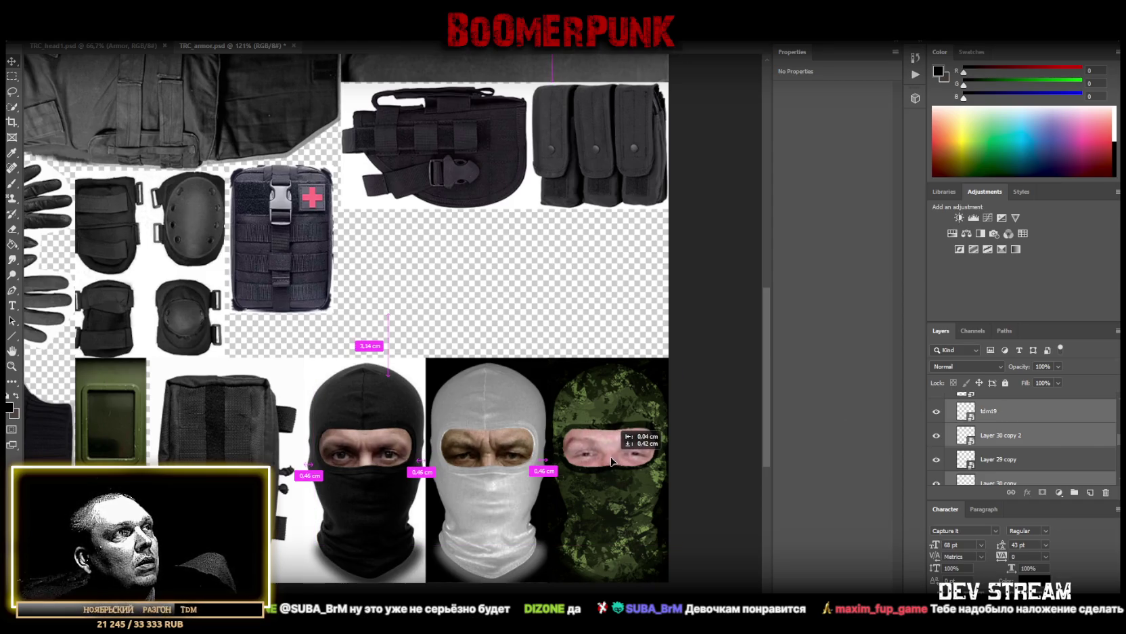
drag(611, 459, 611, 459)
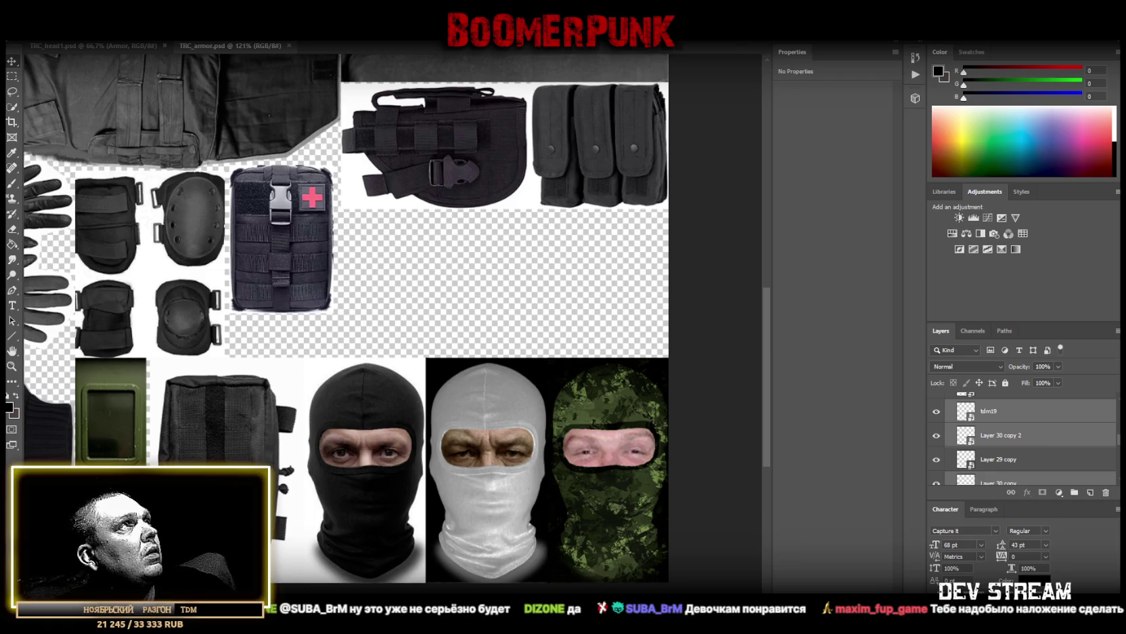
Save a PNG copy of the atlas over TCRpipay.png
click(30, 30)
click(54, 141)
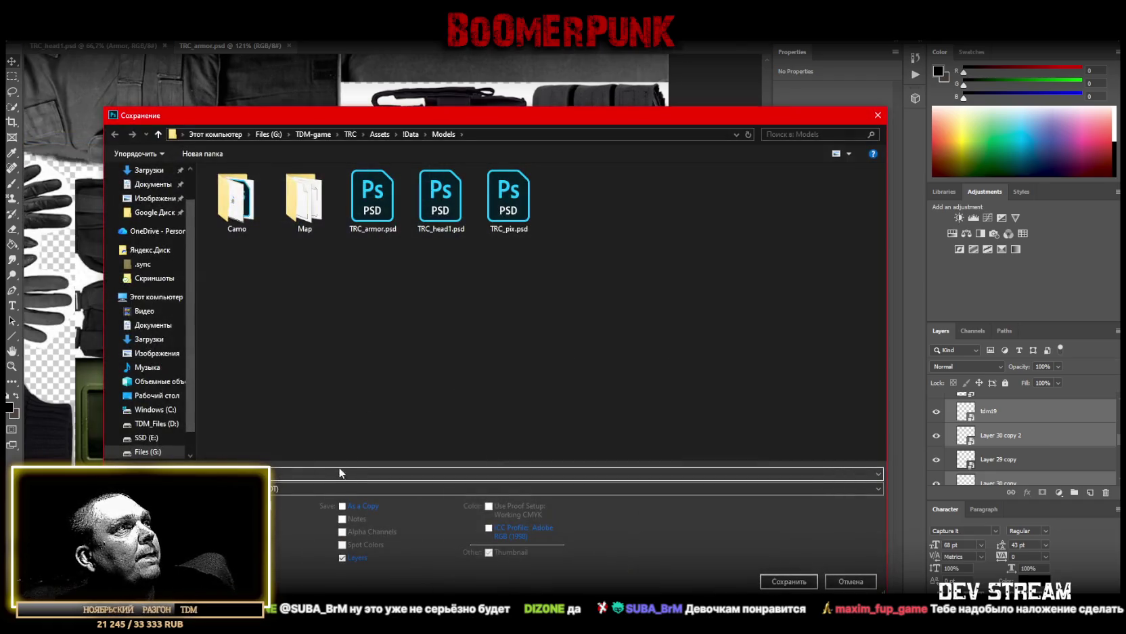
click(320, 483)
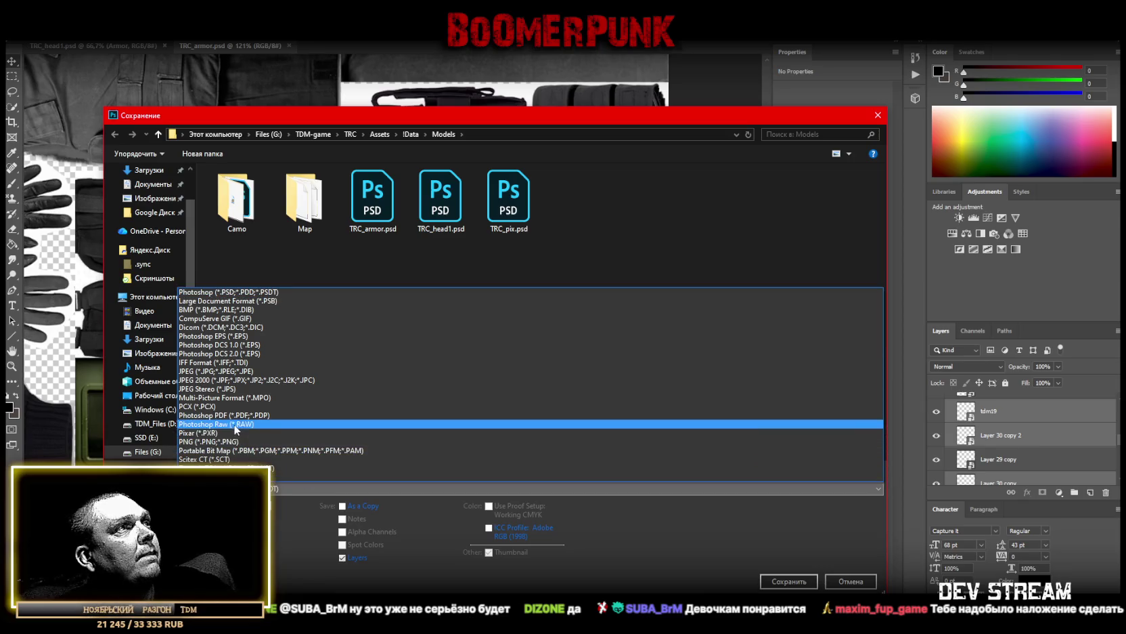
click(234, 442)
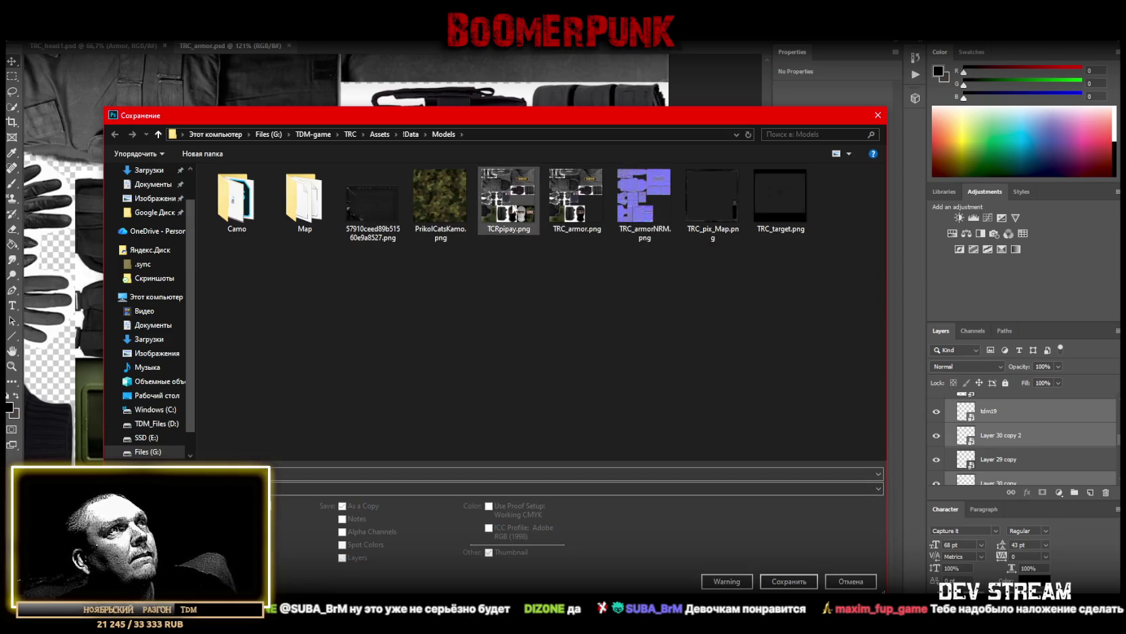
double_click(512, 213)
click(594, 322)
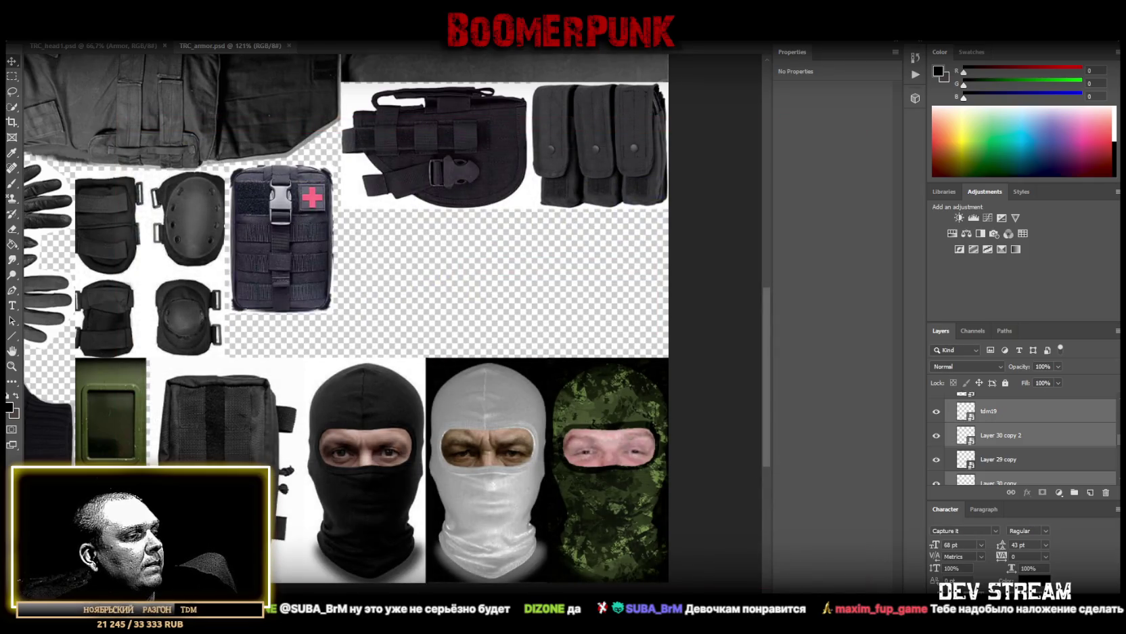
key(alt+Tab)
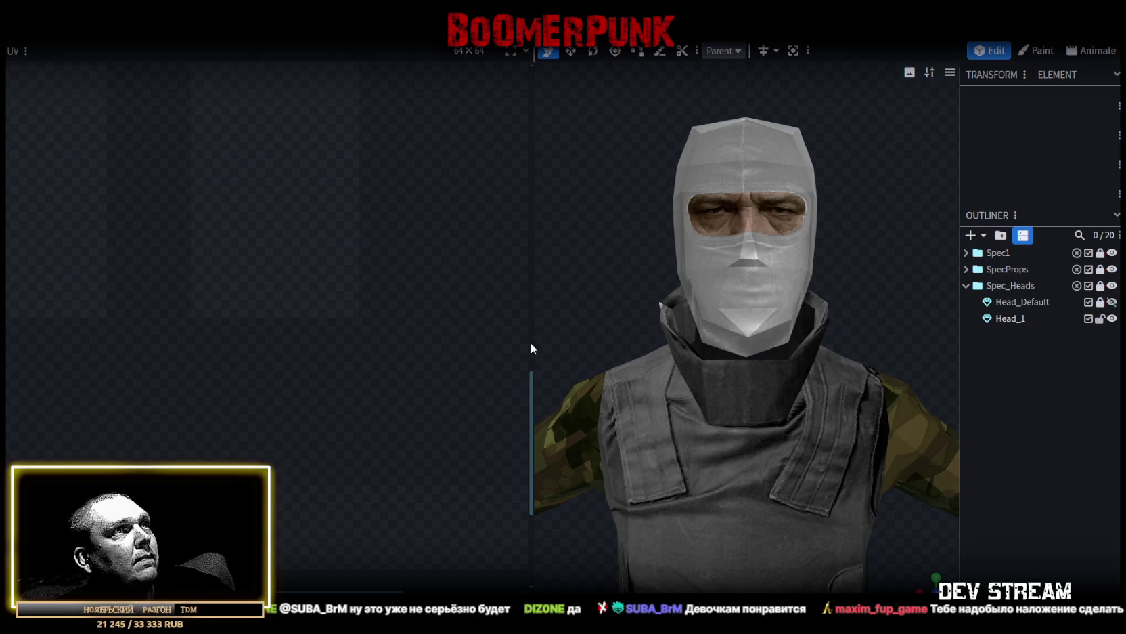
Reload the updated texture and orbit around the head to inspect the white balaclava
drag(535, 344, 383, 348)
right_click(65, 241)
click(122, 454)
drag(499, 278, 436, 287)
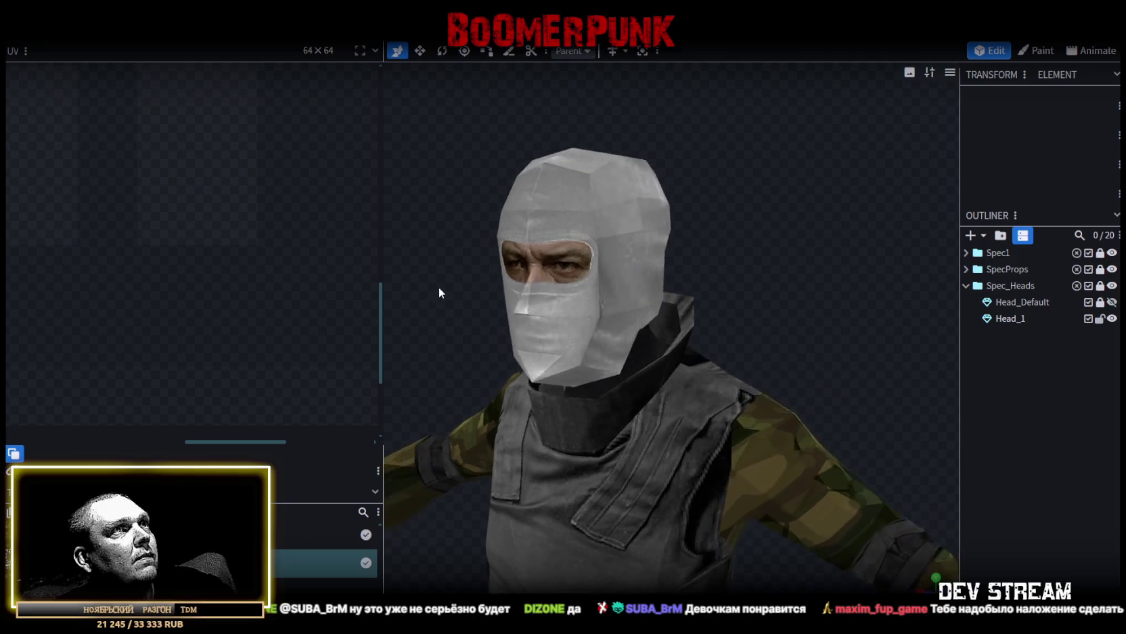
scroll(451, 282, up, 5)
scroll(514, 283, down, 4)
drag(515, 290, 538, 278)
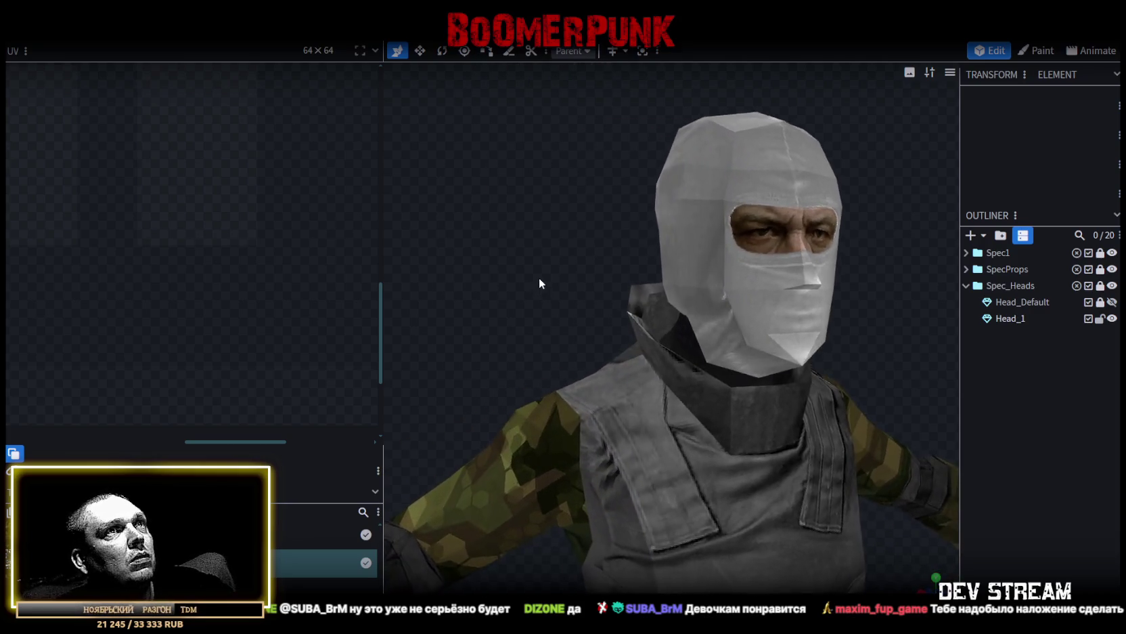
scroll(469, 283, down, 3)
mouse_move(468, 284)
mouse_down()
mouse_move(409, 287)
mouse_move(492, 294)
mouse_up()
scroll(412, 288, up, 2)
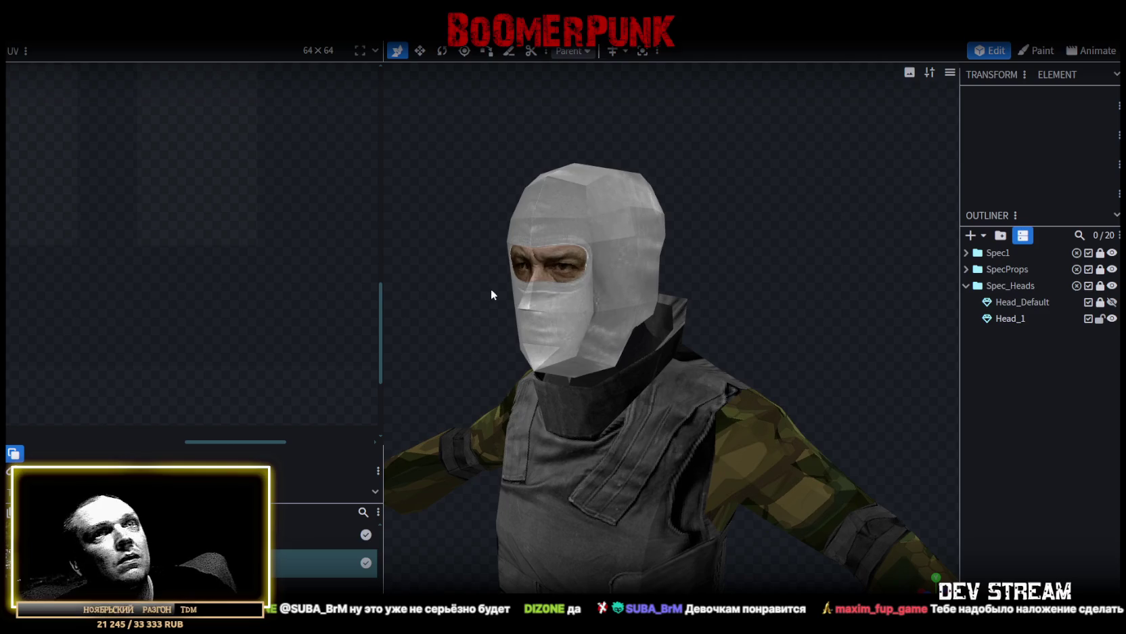
mouse_move(935, 218)
mouse_down()
mouse_move(689, 252)
mouse_move(702, 242)
mouse_move(846, 257)
mouse_up()
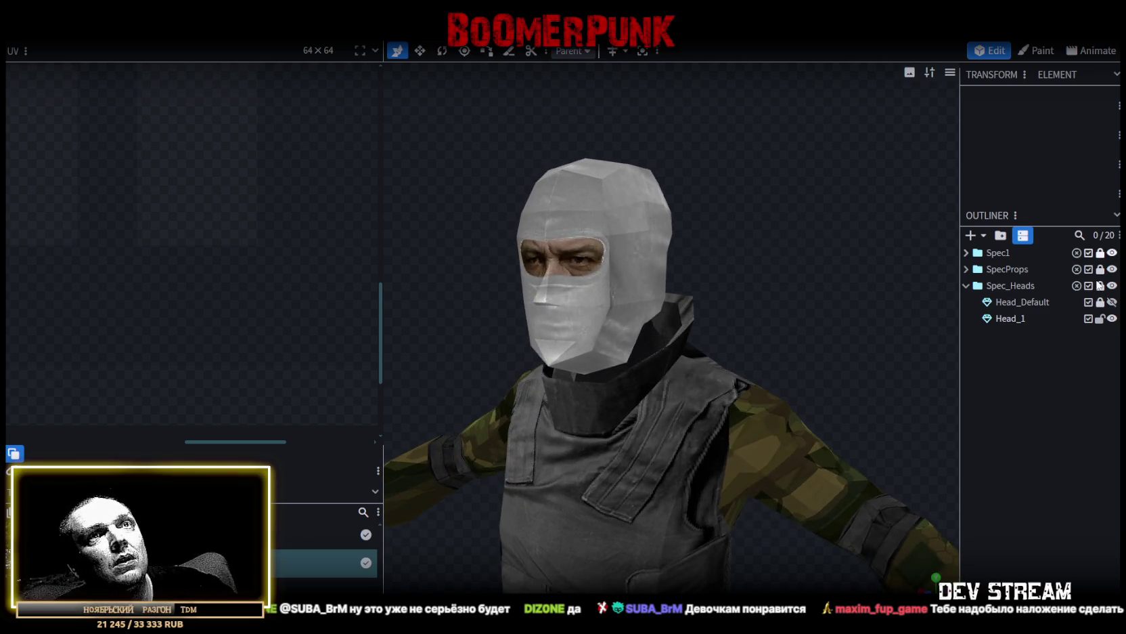
Compare against the black Head_Default, keep Head_1 showing, and duplicate it as Head_2
click(1112, 302)
click(1111, 318)
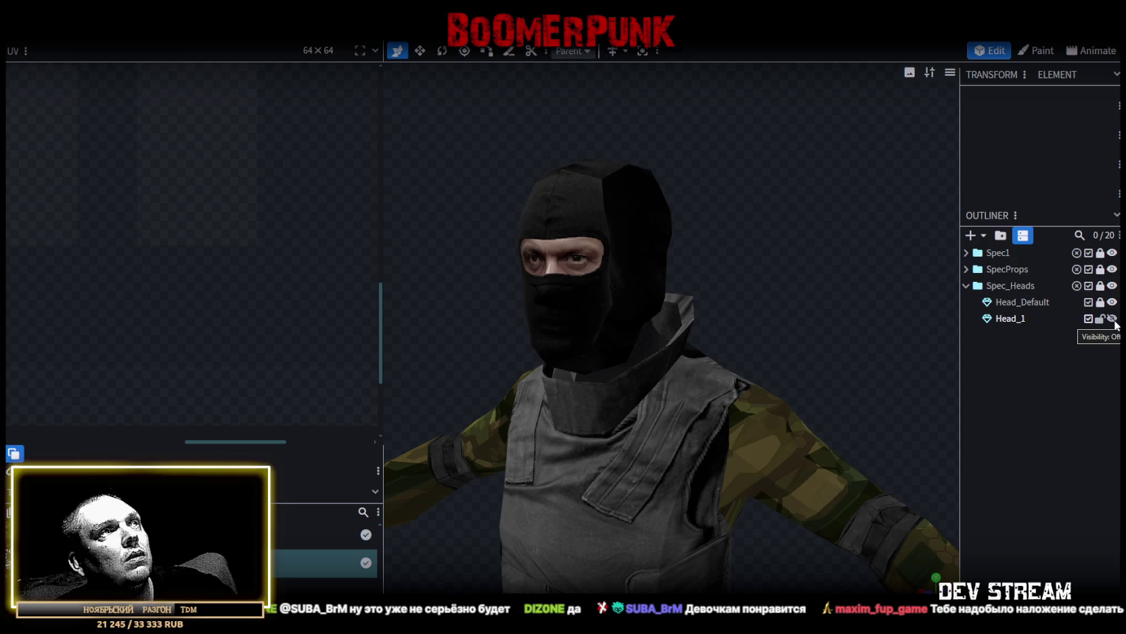
mouse_move(744, 279)
mouse_down()
mouse_move(841, 273)
mouse_move(819, 266)
mouse_move(735, 292)
mouse_move(673, 266)
mouse_move(790, 268)
mouse_up()
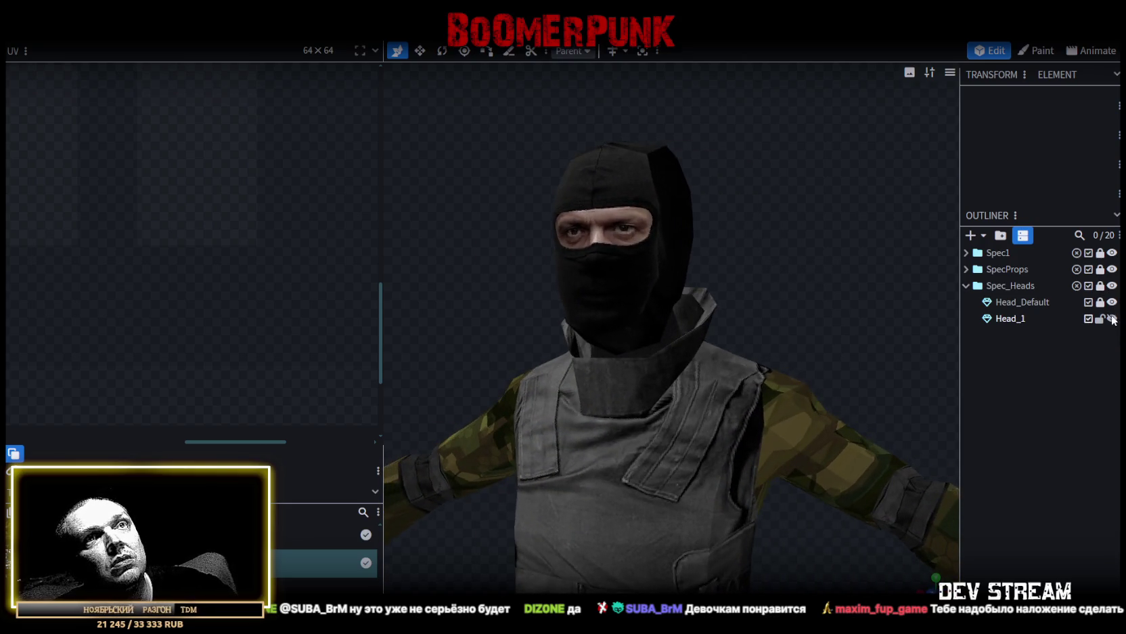
click(1112, 302)
click(1112, 318)
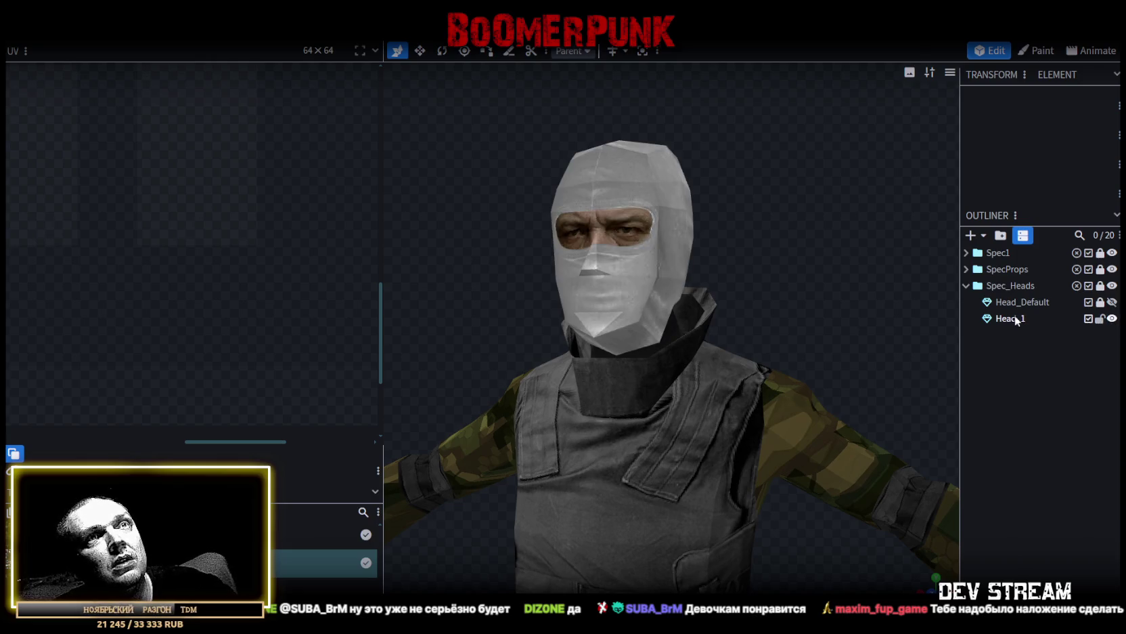
click(1018, 319)
key(ctrl+d)
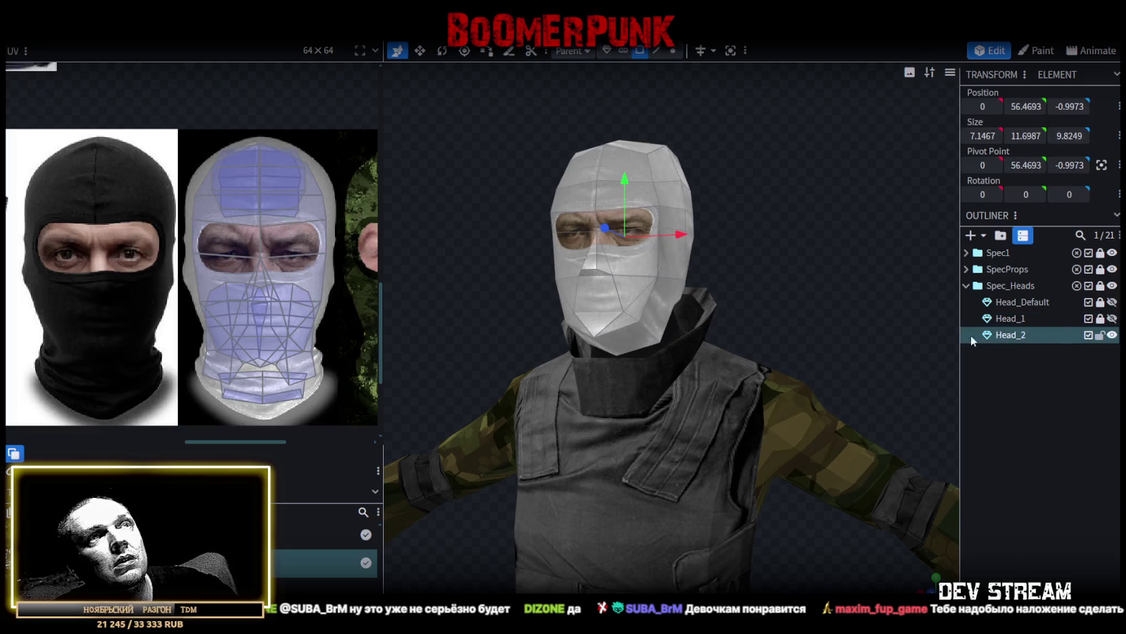
Select all of Head_2's faces, move its UVs onto the camo balaclava, and orbit to check
drag(382, 203, 436, 212)
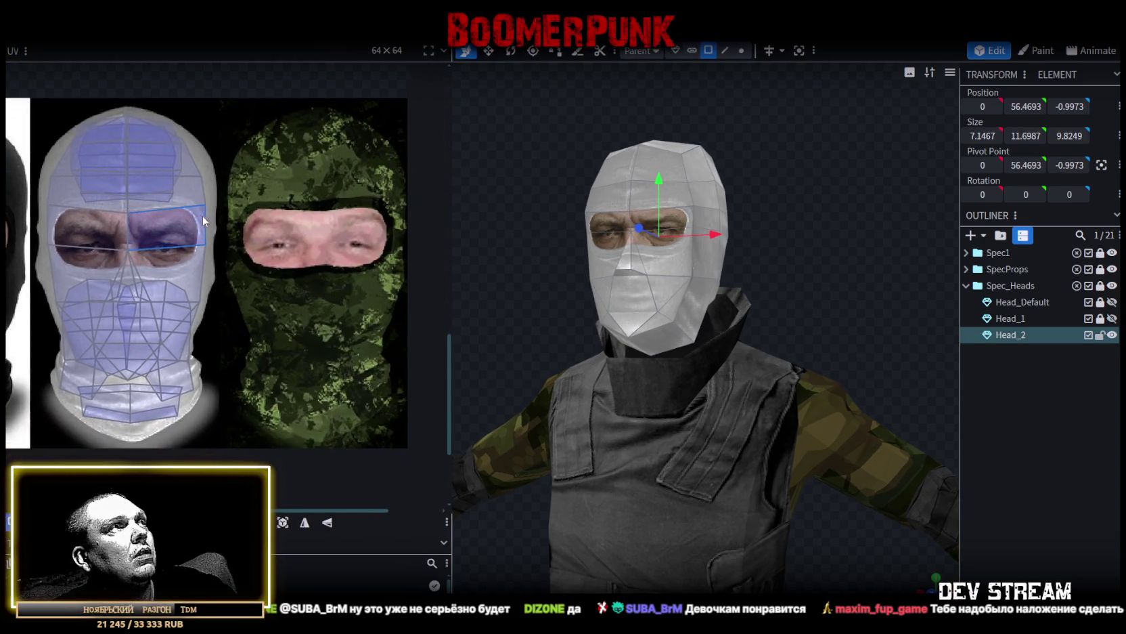
click(637, 161)
double_click(638, 161)
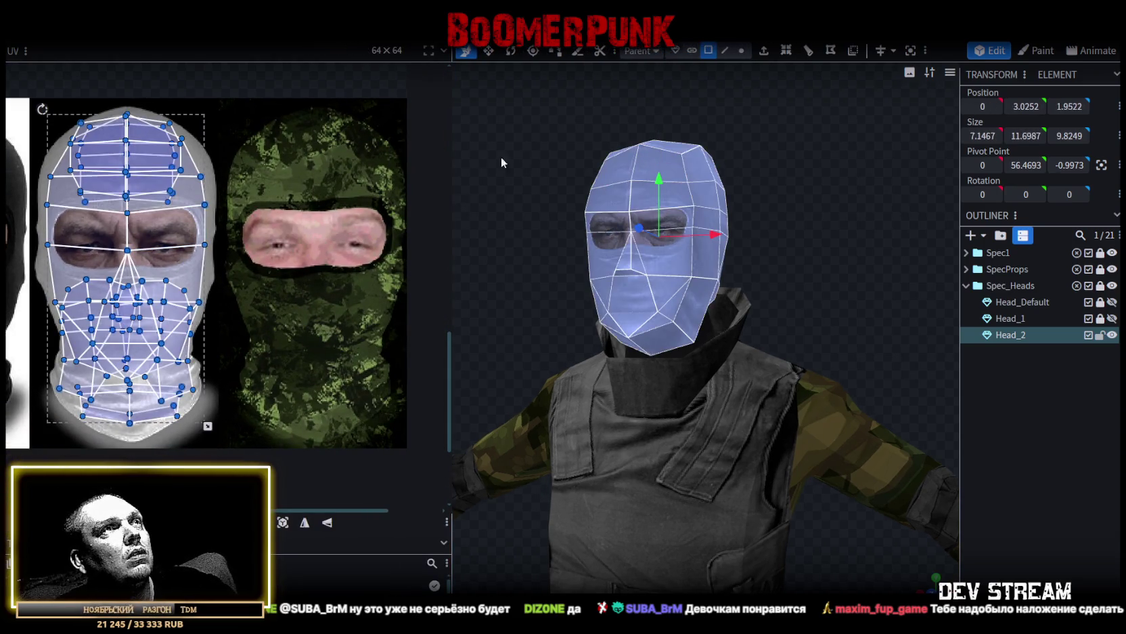
drag(147, 209, 332, 213)
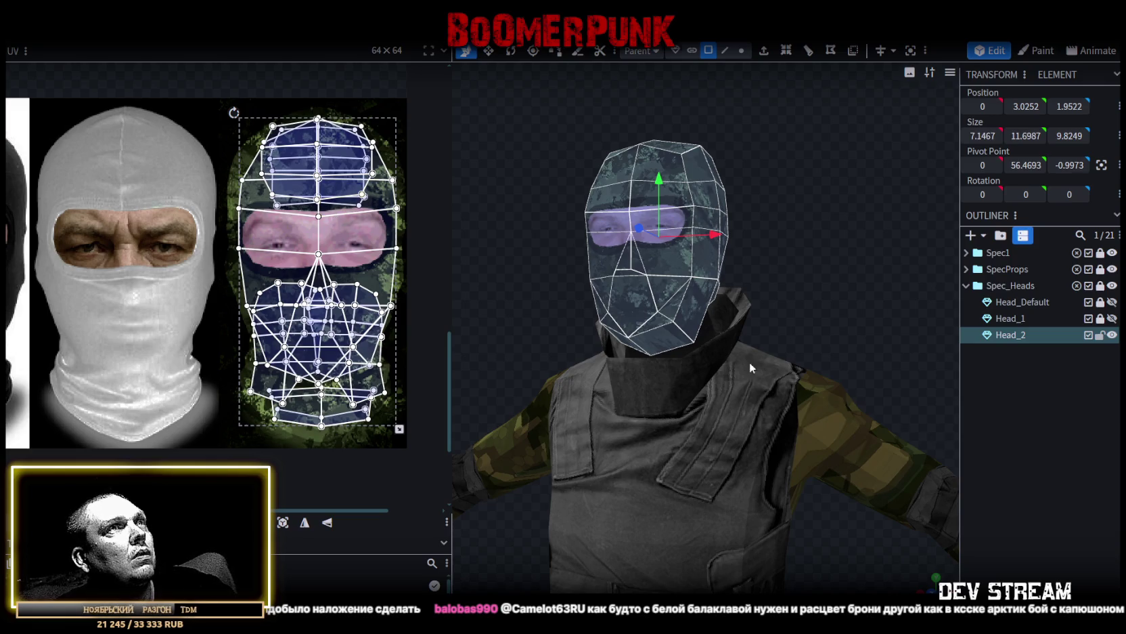
click(357, 269)
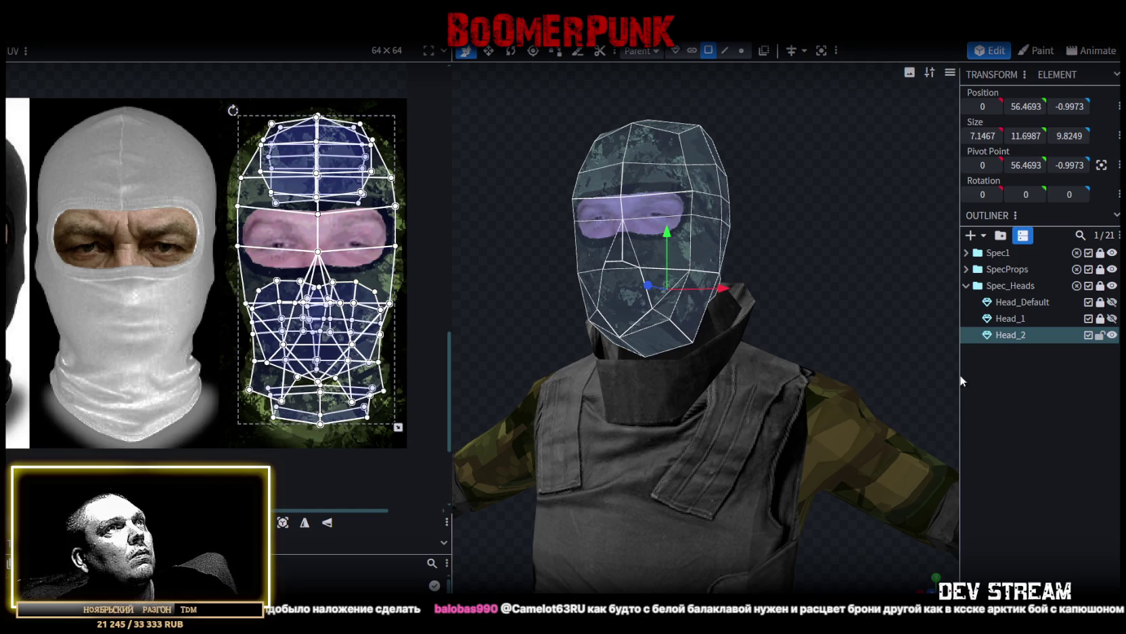
drag(858, 300, 981, 393)
click(982, 393)
mouse_move(837, 306)
mouse_down()
mouse_move(858, 296)
mouse_move(699, 284)
mouse_move(573, 332)
mouse_move(745, 322)
mouse_move(772, 269)
mouse_move(813, 279)
mouse_up()
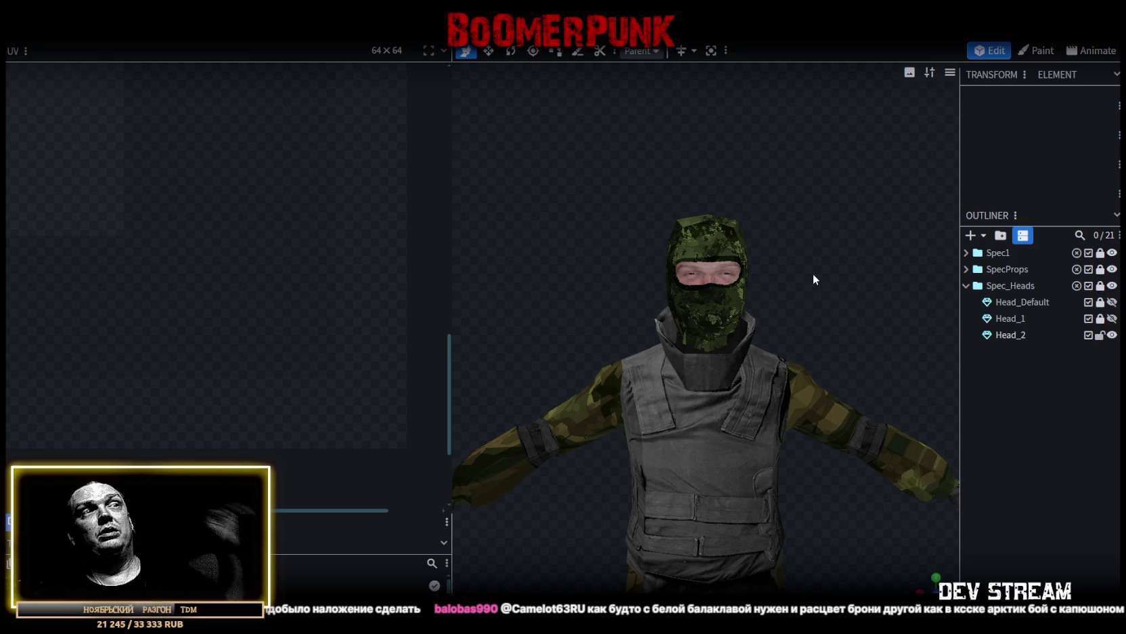
Orbit and zoom around the soldier to inspect it from the side, back, front and head
scroll(666, 336, down, 3)
scroll(670, 316, up, 2)
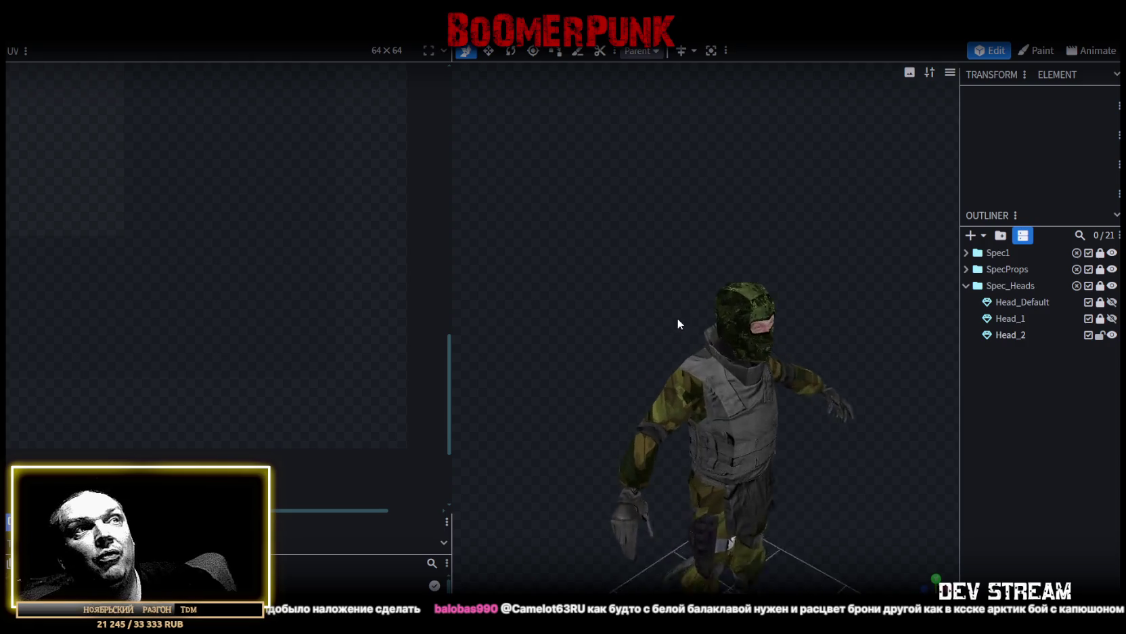
scroll(663, 308, up, 2)
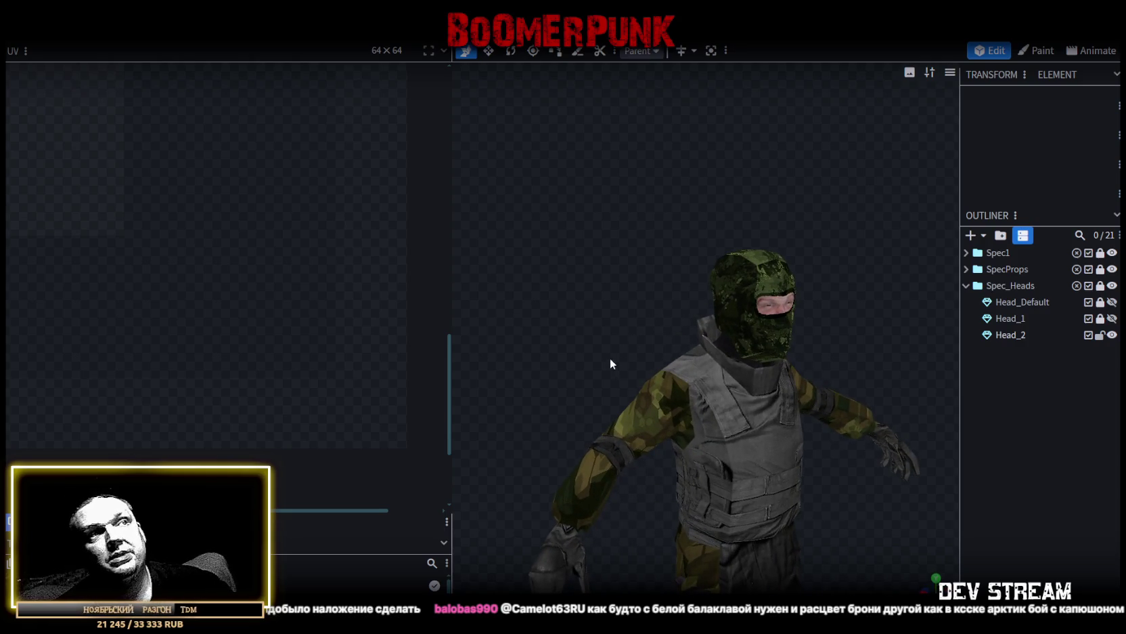
scroll(643, 399, up, 1)
mouse_move(637, 297)
mouse_down()
mouse_move(729, 295)
mouse_move(595, 313)
mouse_move(632, 336)
mouse_move(778, 258)
mouse_move(731, 522)
mouse_up()
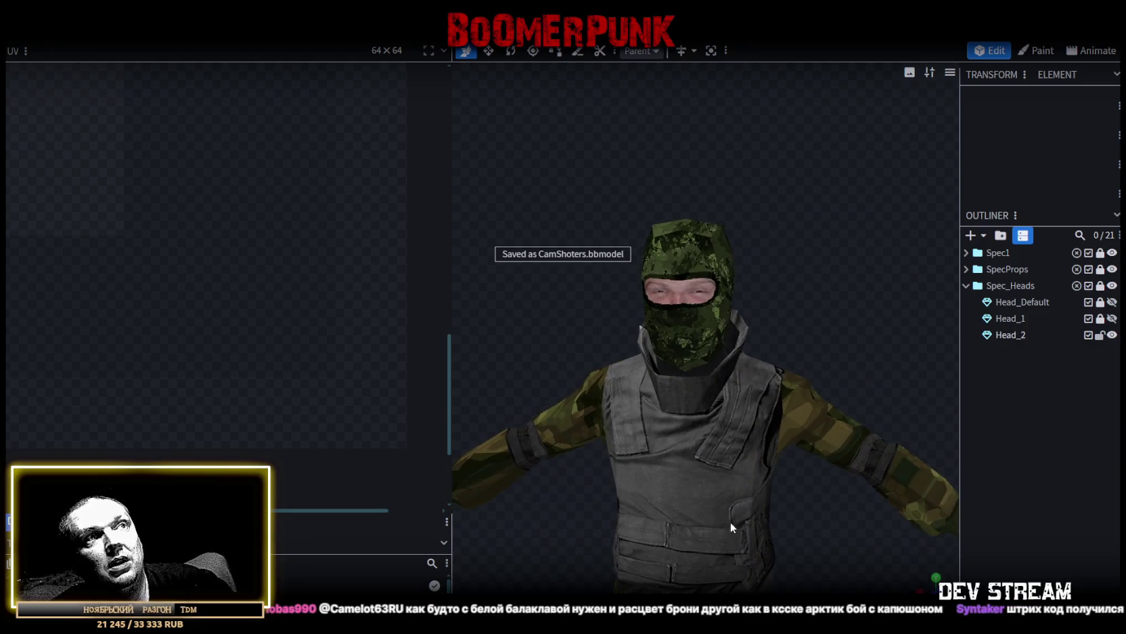
scroll(791, 473, down, 2)
mouse_move(802, 437)
mouse_down()
mouse_move(585, 428)
mouse_move(737, 269)
mouse_up()
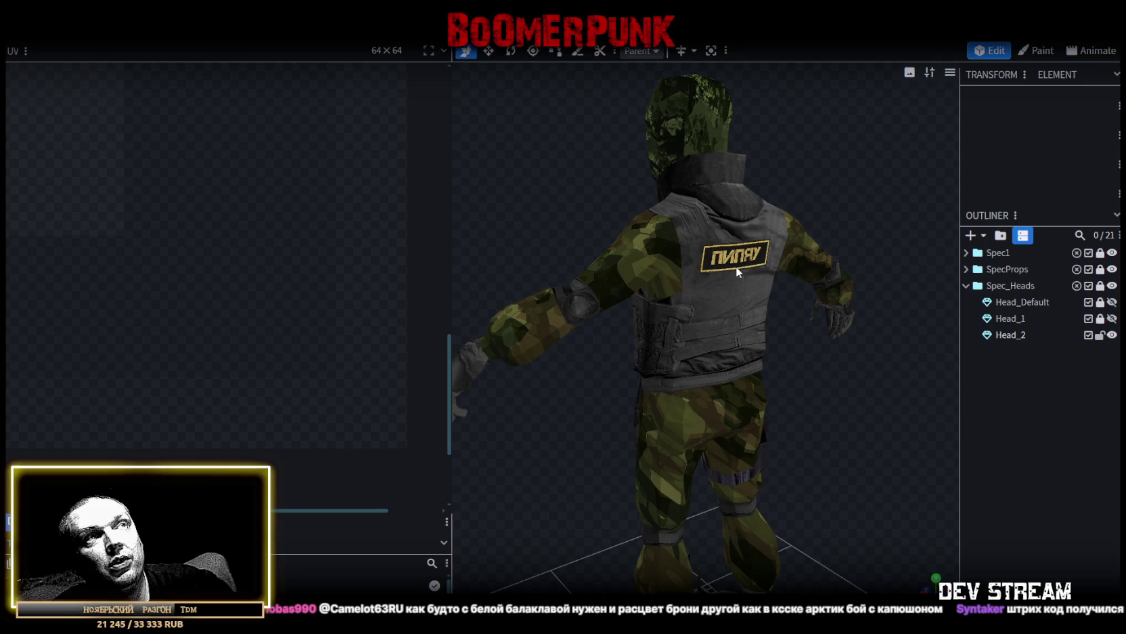
mouse_move(592, 469)
mouse_down()
mouse_move(600, 360)
mouse_move(847, 365)
mouse_up()
mouse_move(674, 454)
mouse_down()
mouse_move(711, 544)
mouse_move(771, 390)
mouse_up()
scroll(763, 410, up, 2)
scroll(746, 407, up, 1)
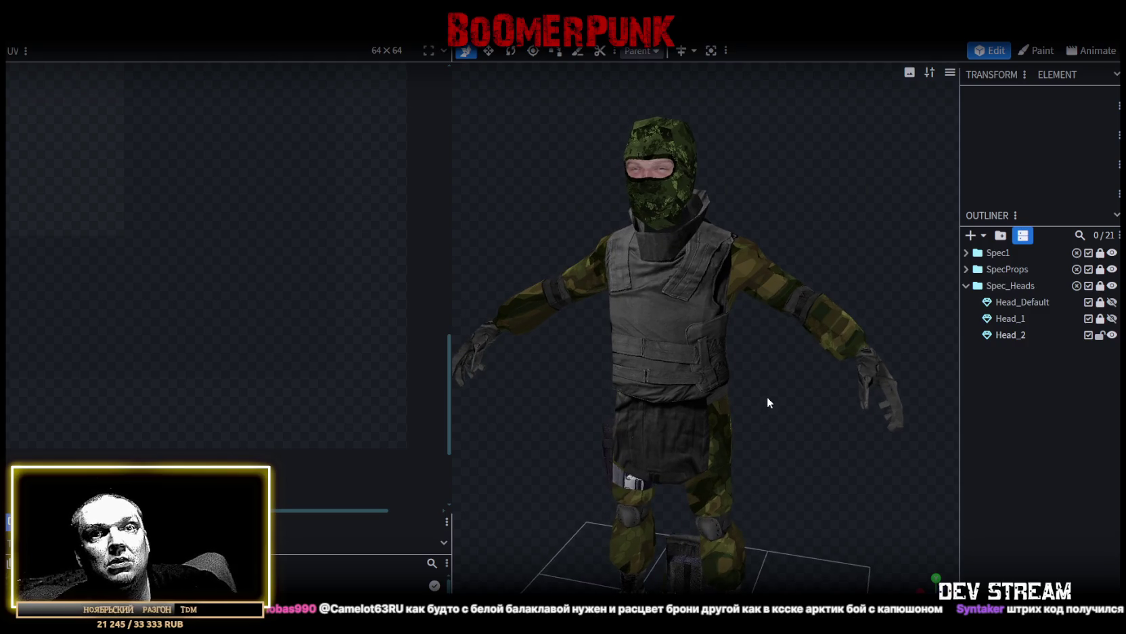
mouse_move(780, 411)
mouse_down()
mouse_move(762, 486)
mouse_move(754, 249)
mouse_move(799, 234)
mouse_move(764, 232)
mouse_move(955, 257)
mouse_move(934, 285)
mouse_move(863, 285)
mouse_move(794, 241)
mouse_up()
scroll(817, 242, up, 1)
scroll(816, 232, up, 2)
scroll(812, 249, up, 2)
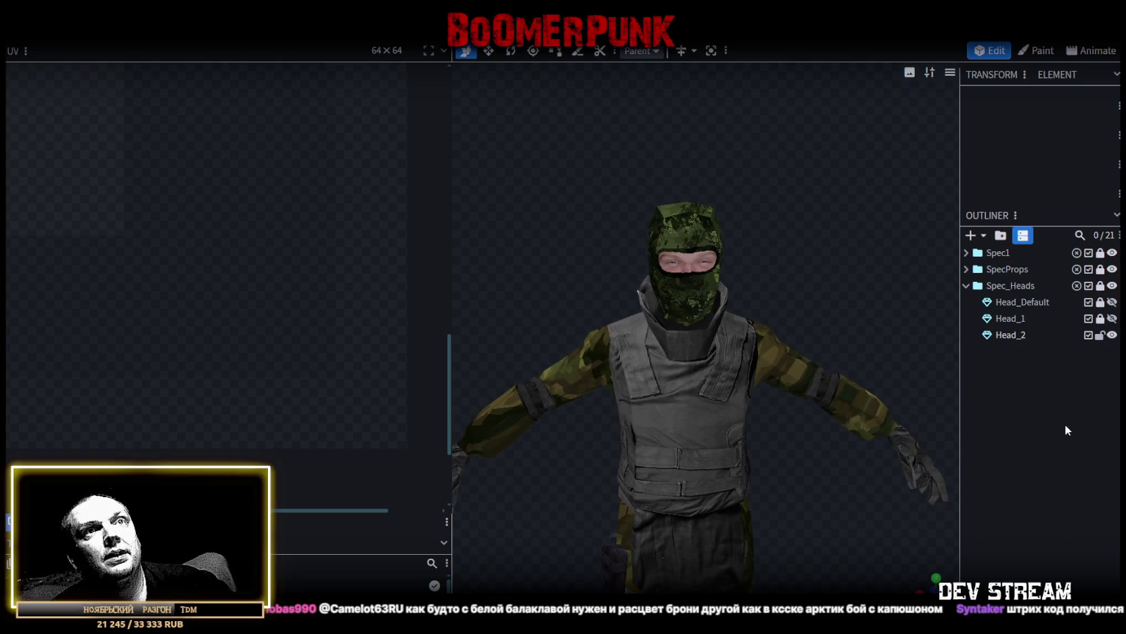
Lock and hide the camo head Head_2, then return to Photoshop
click(1100, 334)
click(1112, 335)
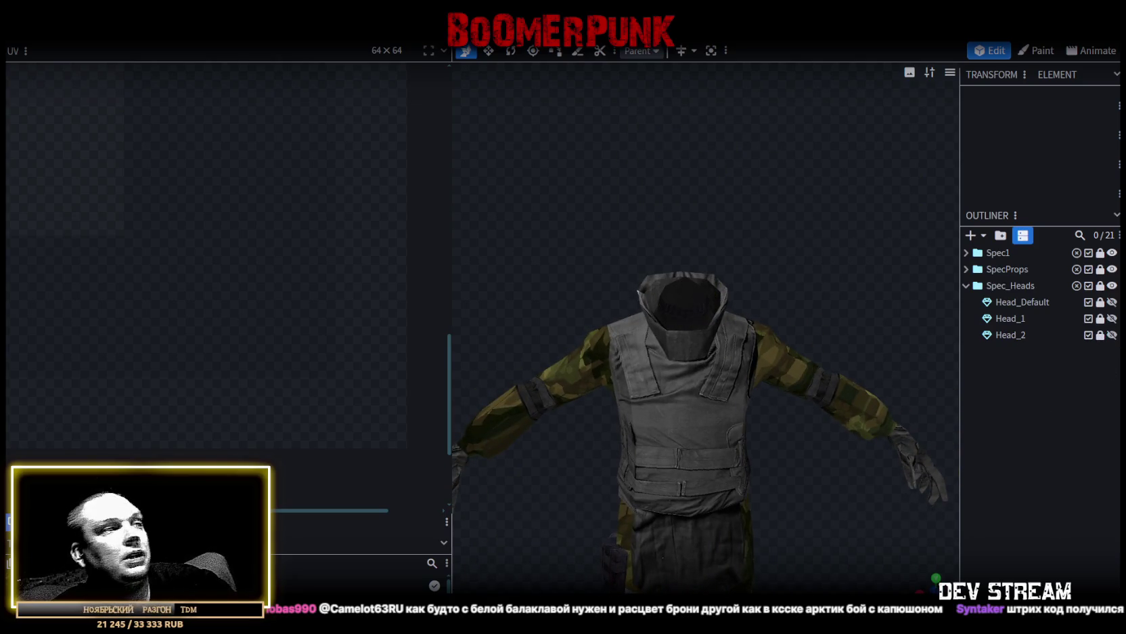
key(alt+Tab)
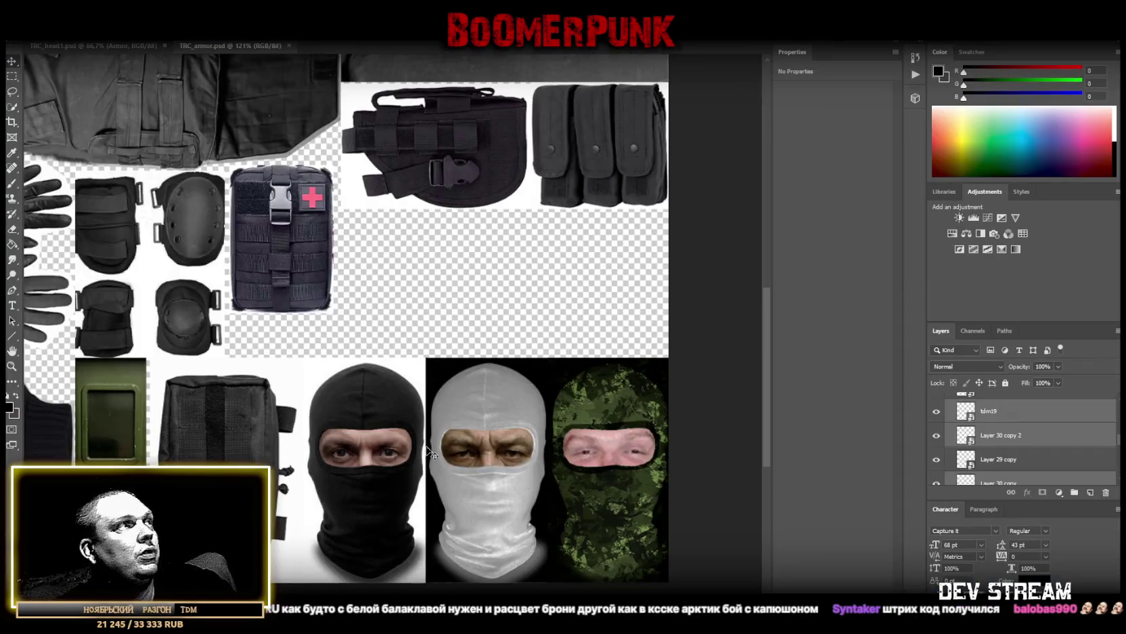
Zoom out to see the whole gear atlas, minimise and restore Photoshop, then go to Unity
click(12, 365)
scroll(379, 282, down, 5)
scroll(396, 332, up, 1)
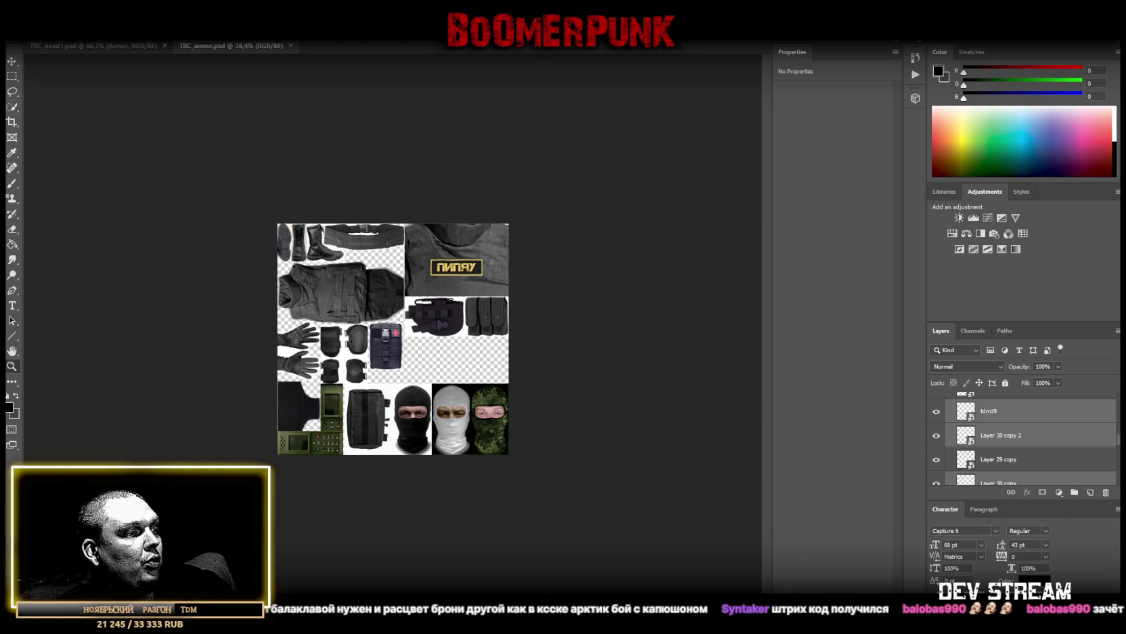
key(super+d)
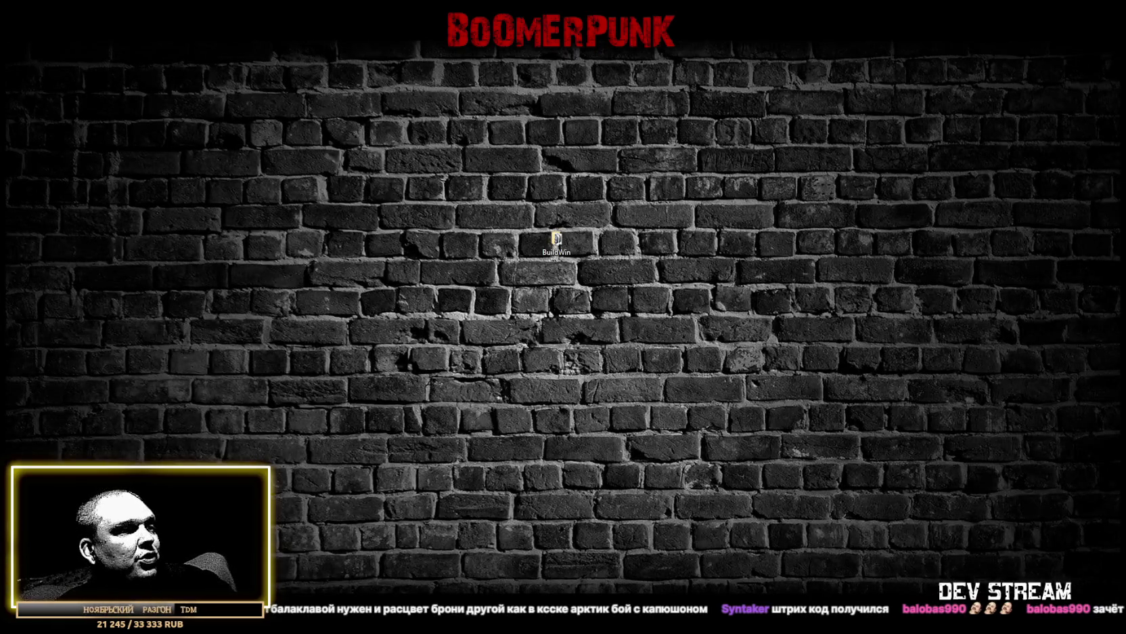
key(super+d)
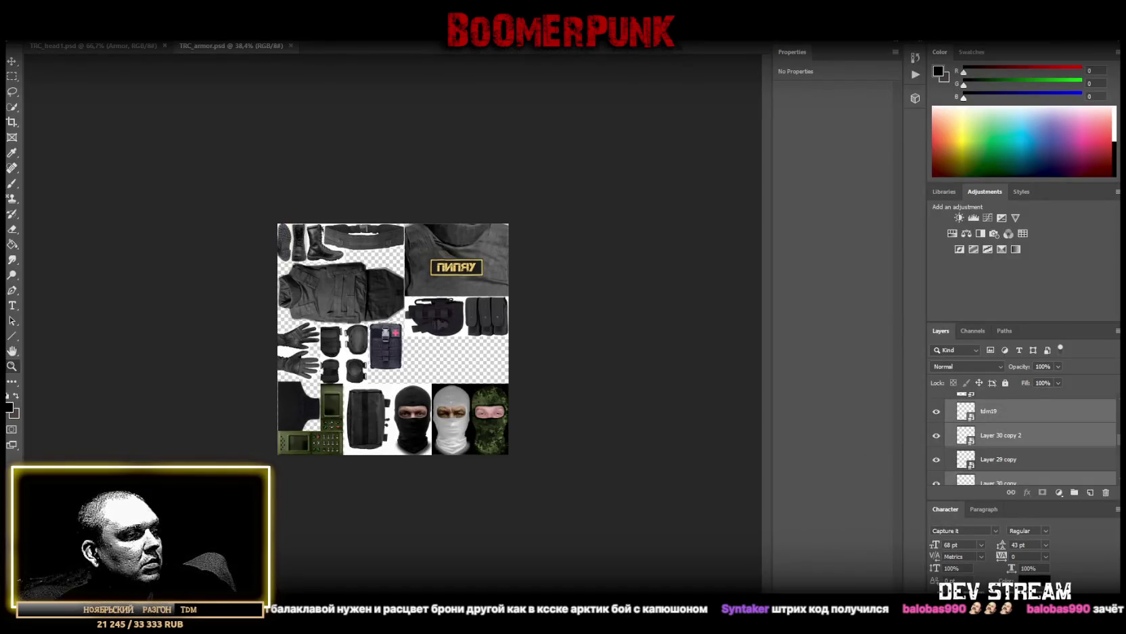
key(alt+Tab)
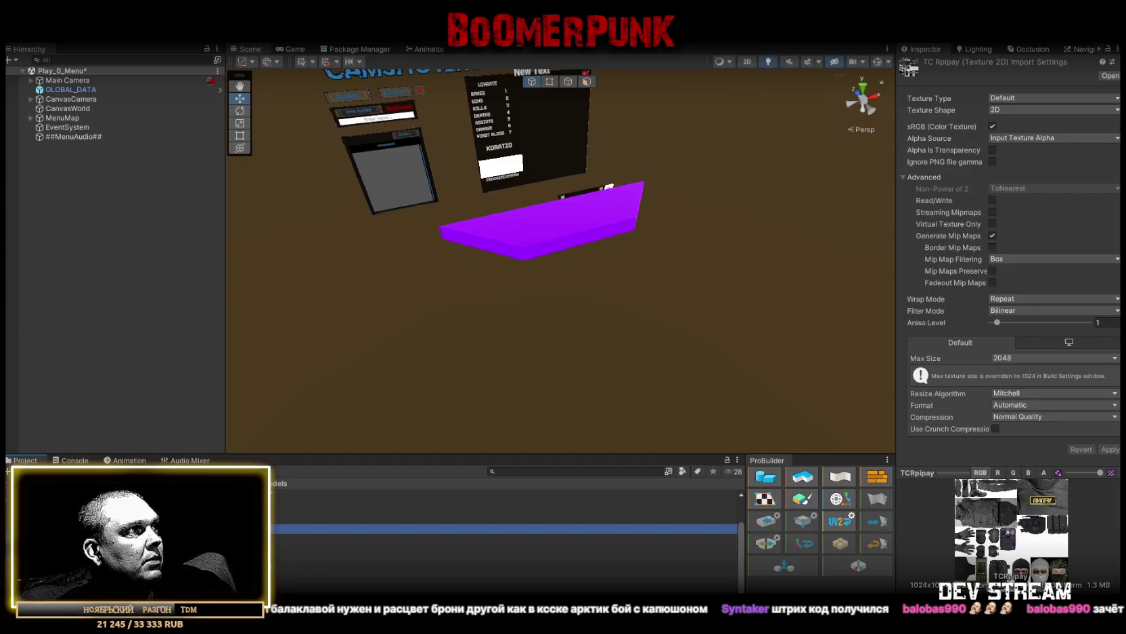
Rename TRC_camo055e in Models > Camo to TRC_EMIScamo055e and show it in Explorer
key(Return)
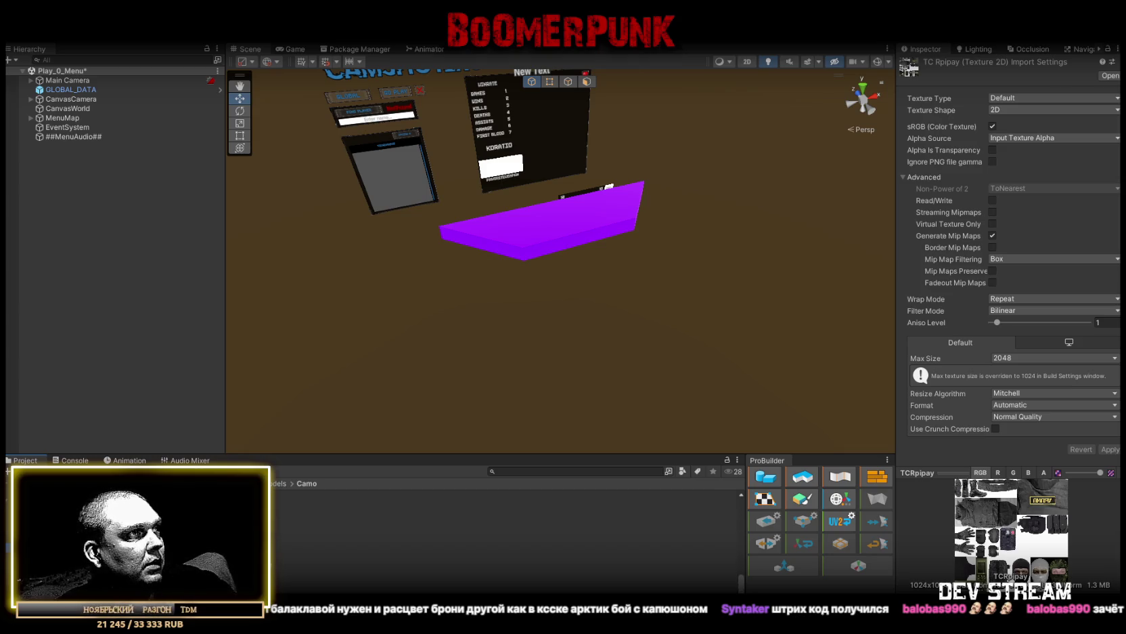
click(170, 501)
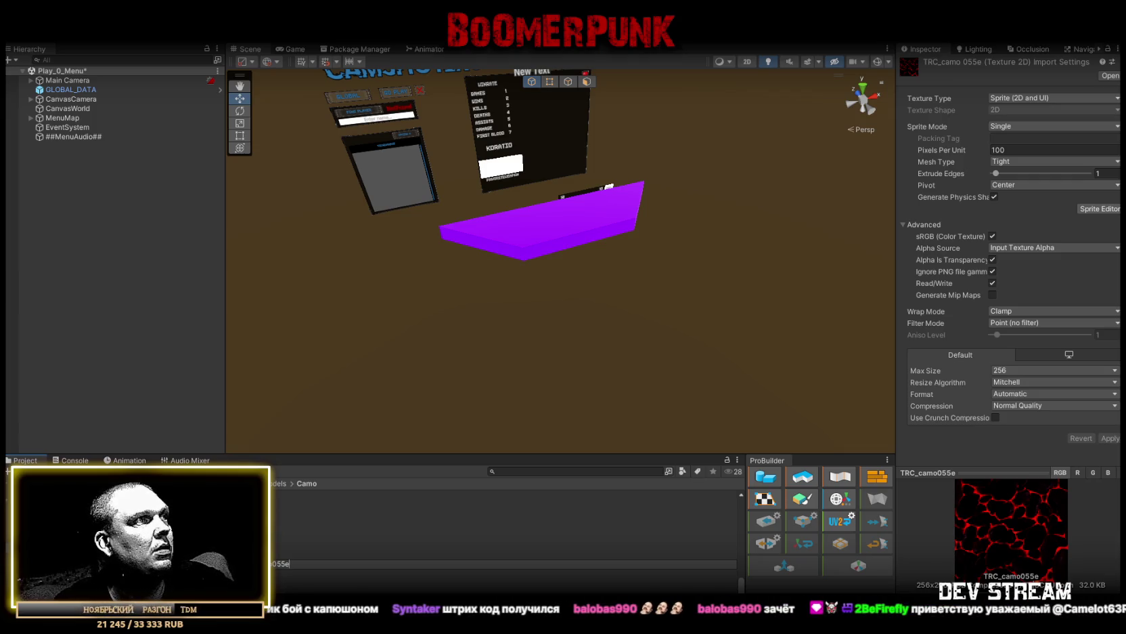
key(Return)
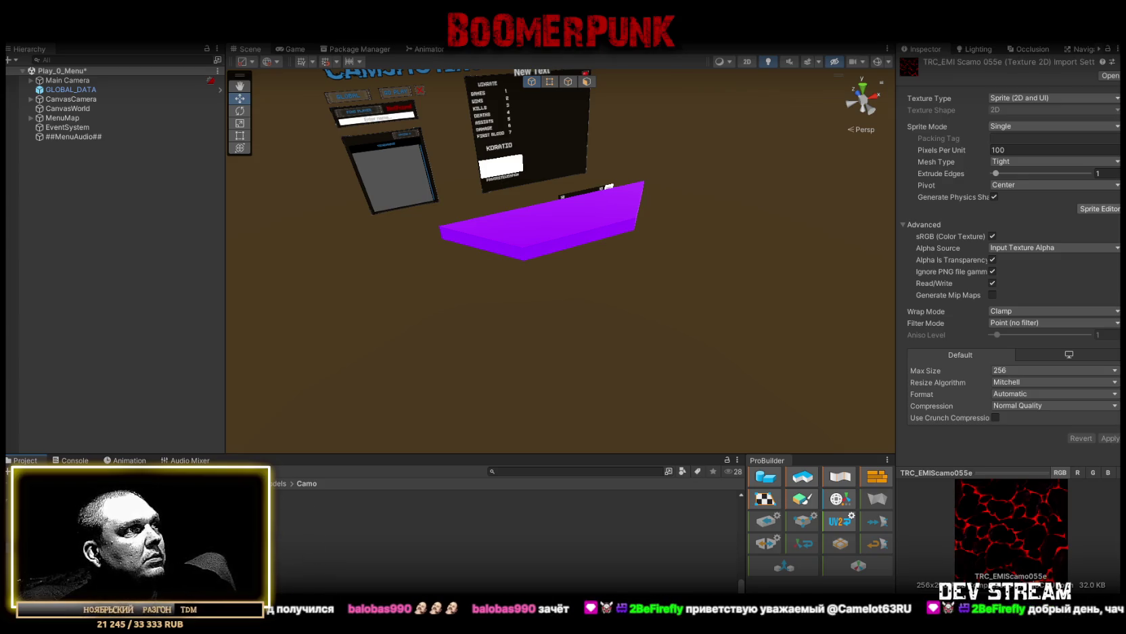
right_click(249, 529)
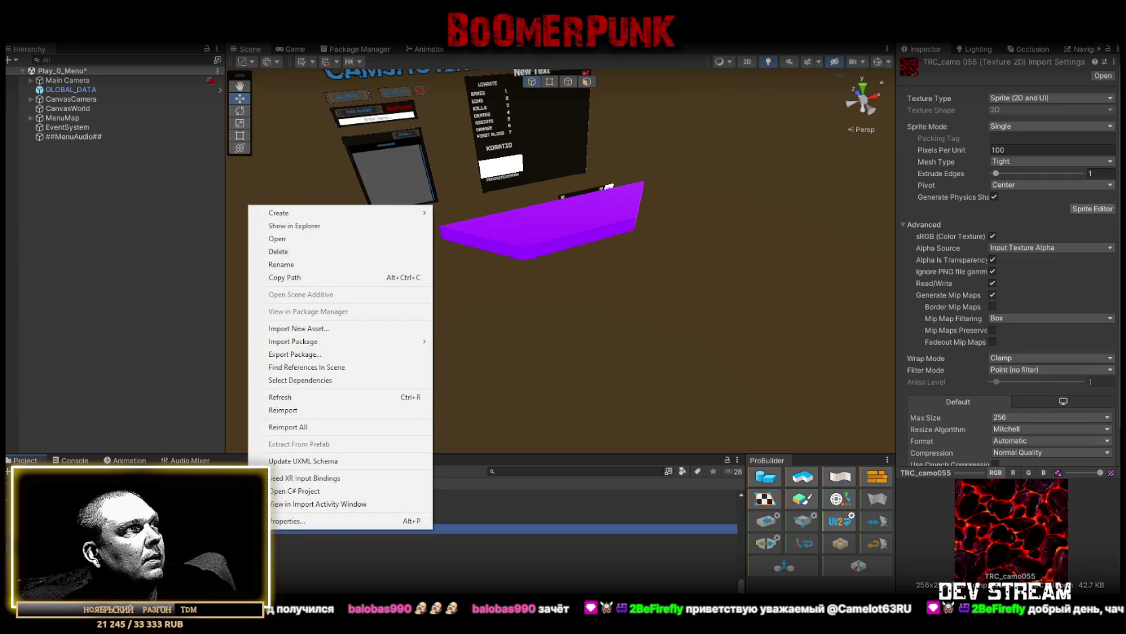
click(310, 229)
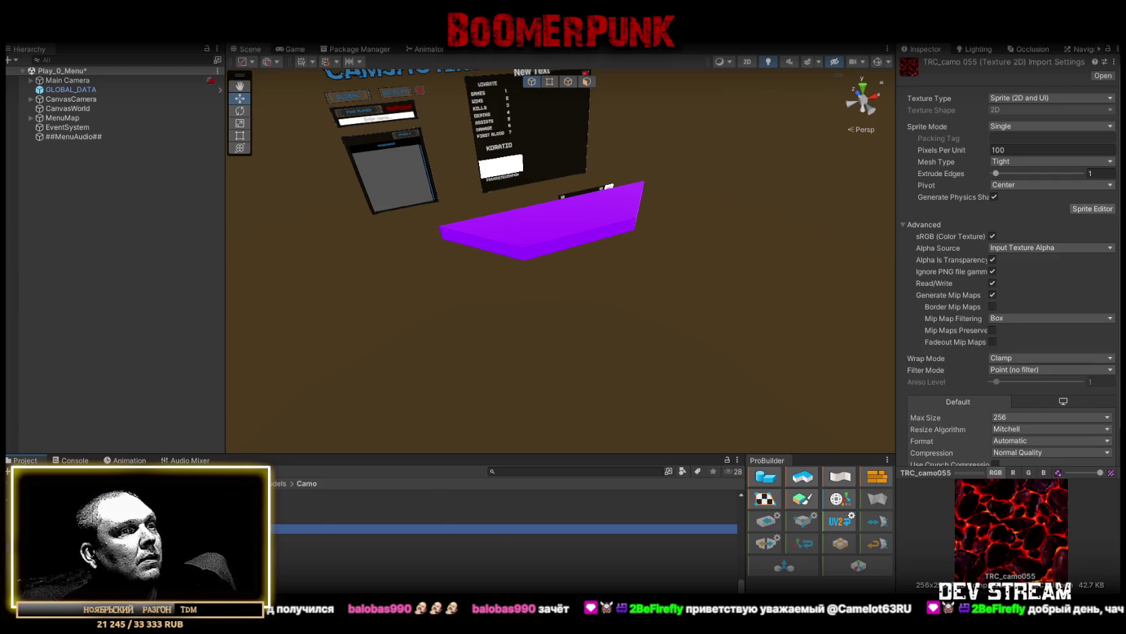
Browse the Camo folder's texture thumbnails, starting with TRC_camo000
scroll(650, 296, up, 5)
scroll(650, 296, down, 5)
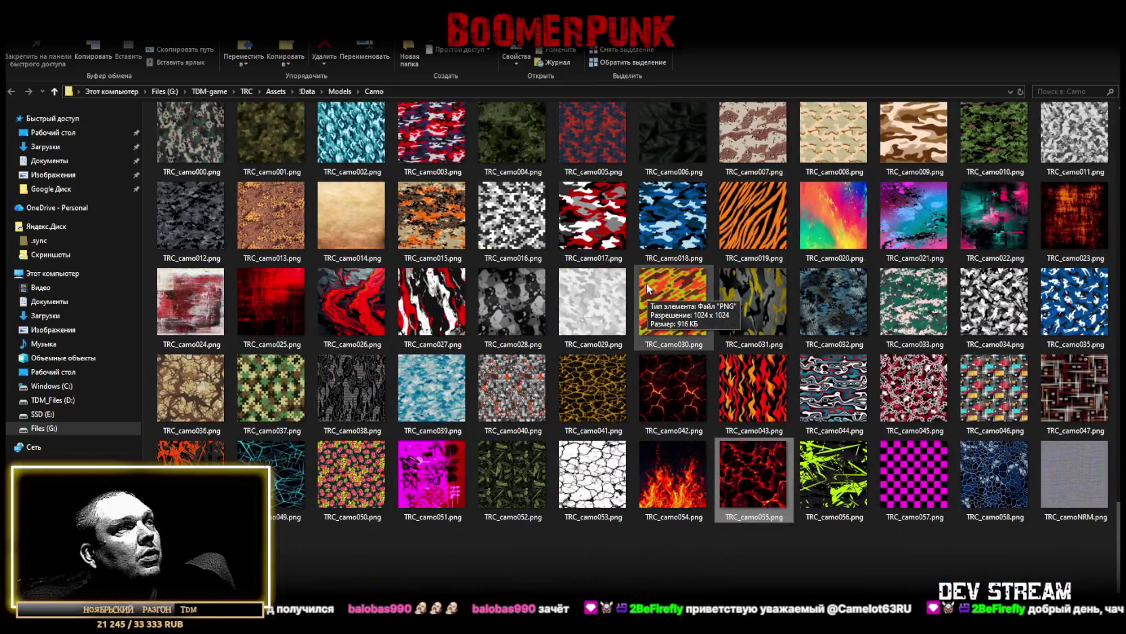
scroll(1076, 541, up, 1)
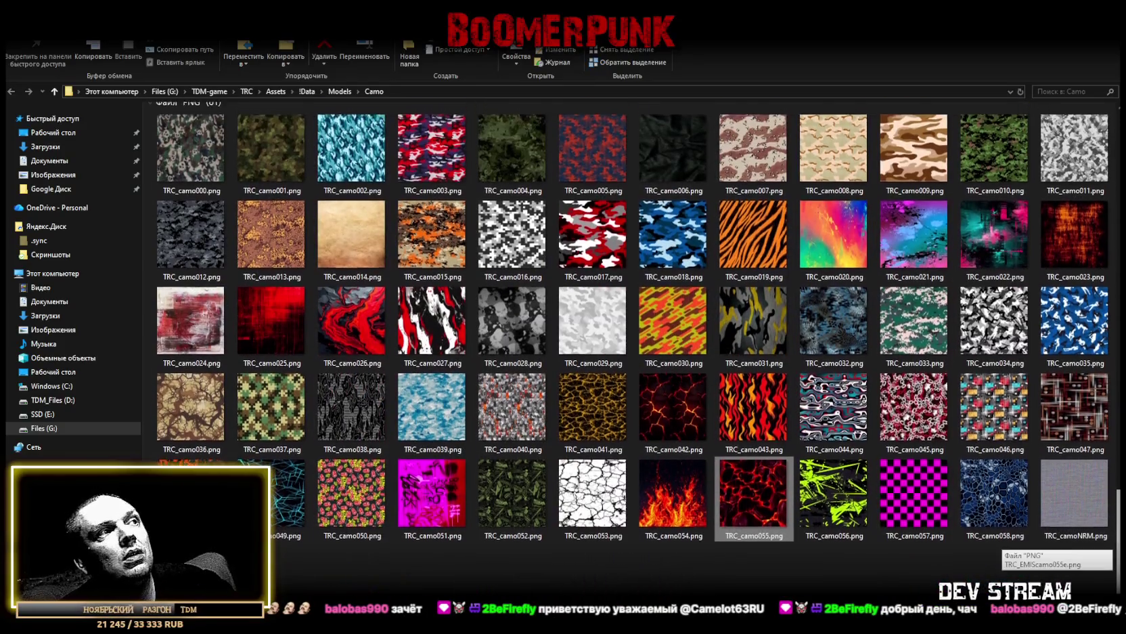
scroll(637, 347, up, 2)
scroll(638, 347, down, 2)
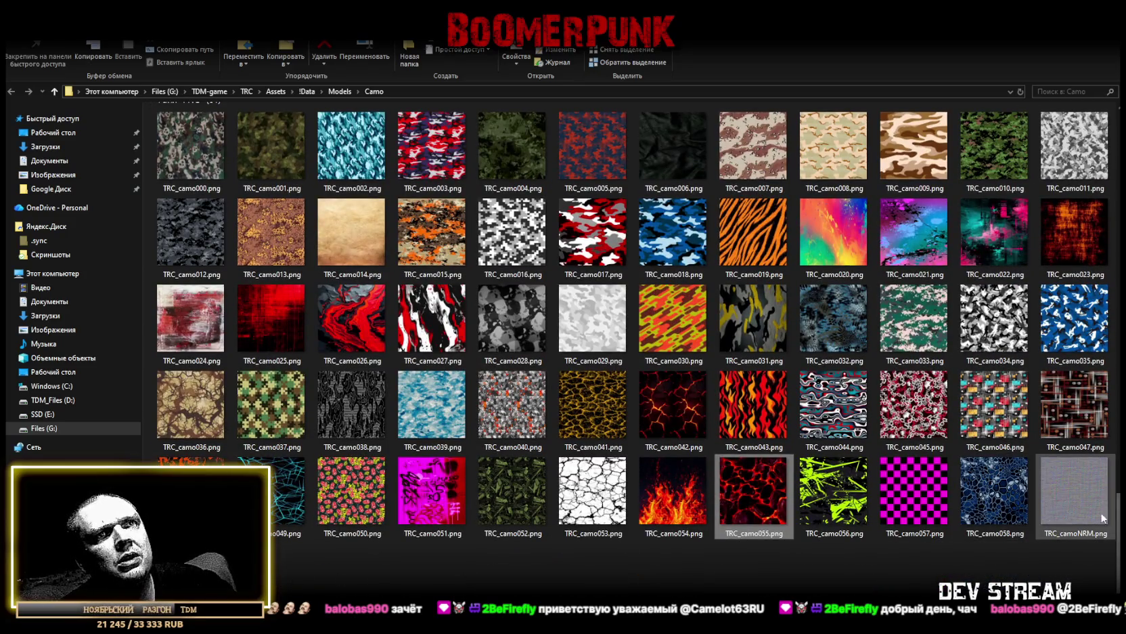
scroll(1102, 518, up, 1)
scroll(1102, 518, up, 1)
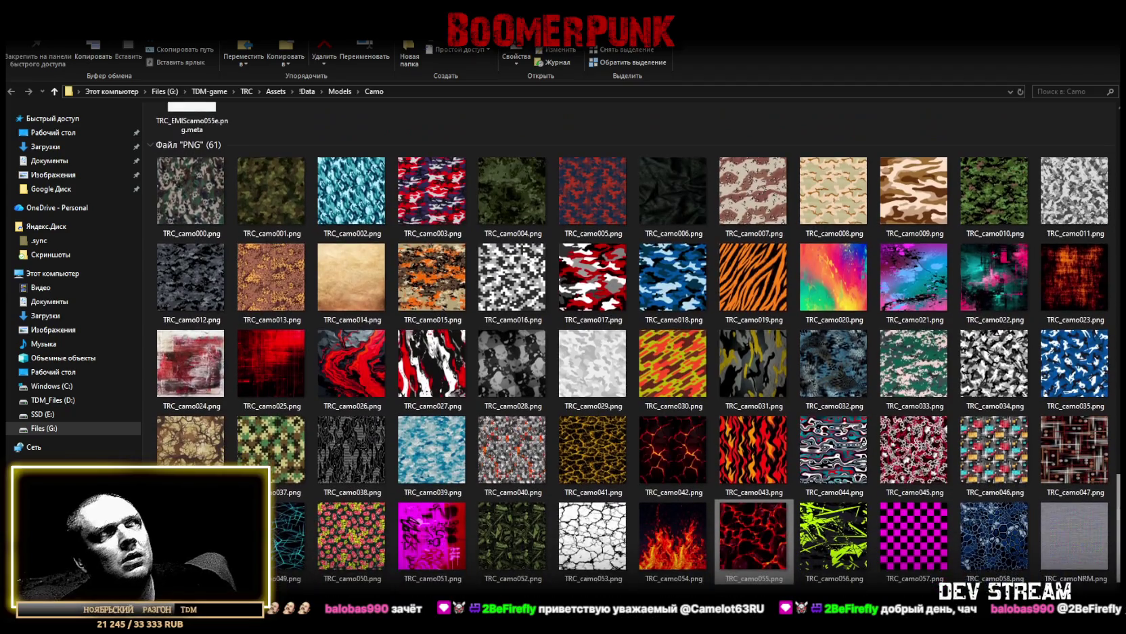
click(180, 204)
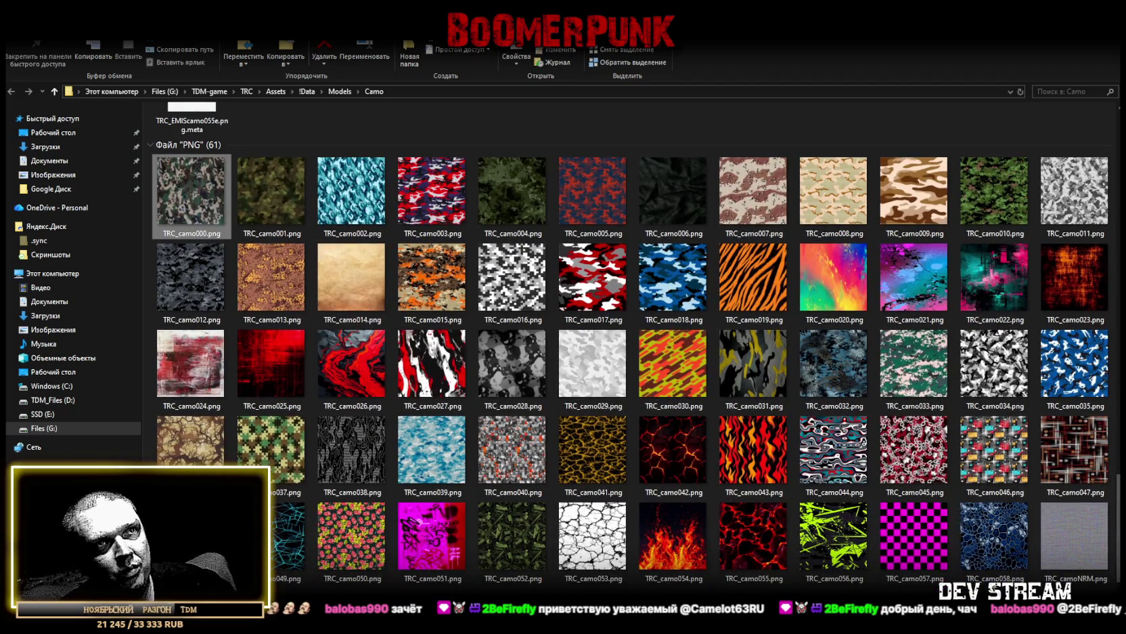
drag(190, 193, 871, 579)
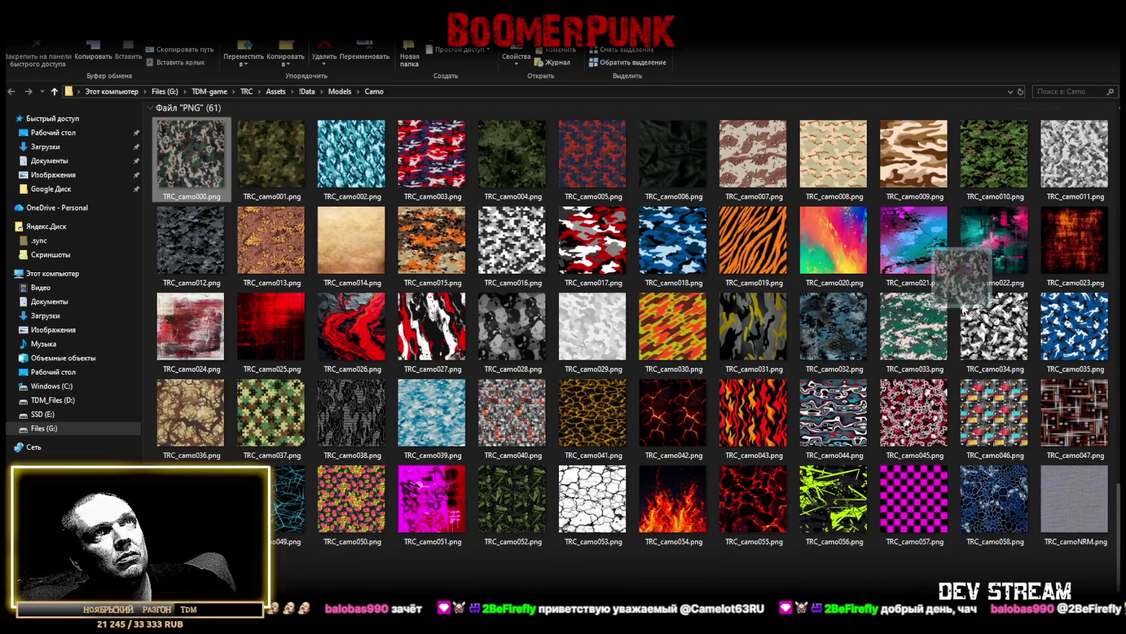
drag(871, 578, 924, 372)
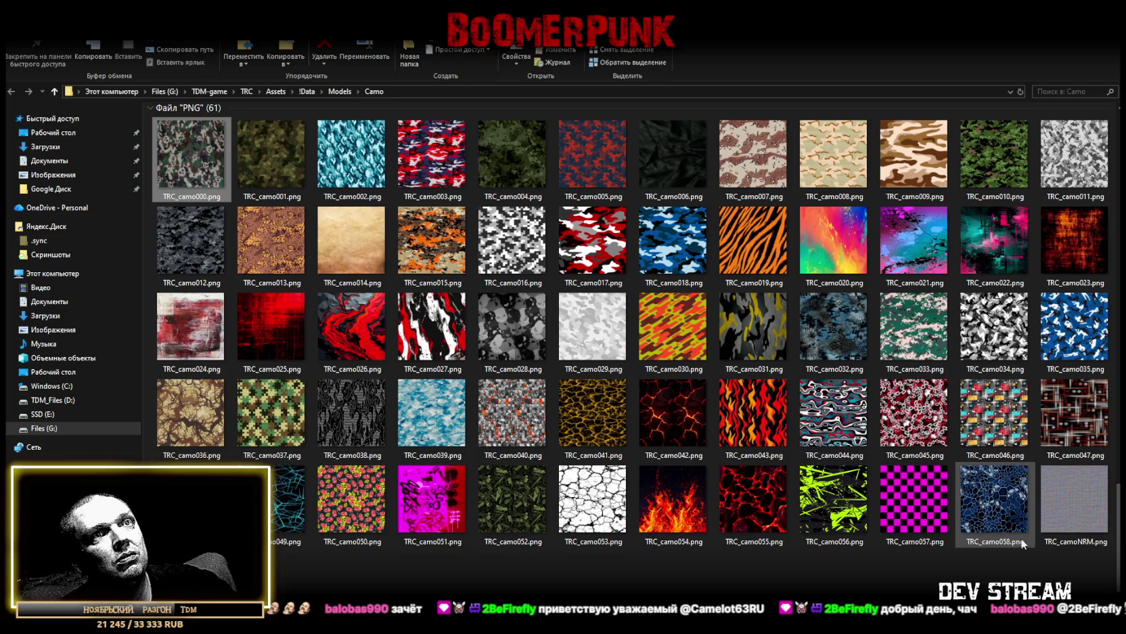
Select all textures, narrow the selection to TRC_camo053, and open TRC_camo029.png full size
key(ctrl+a)
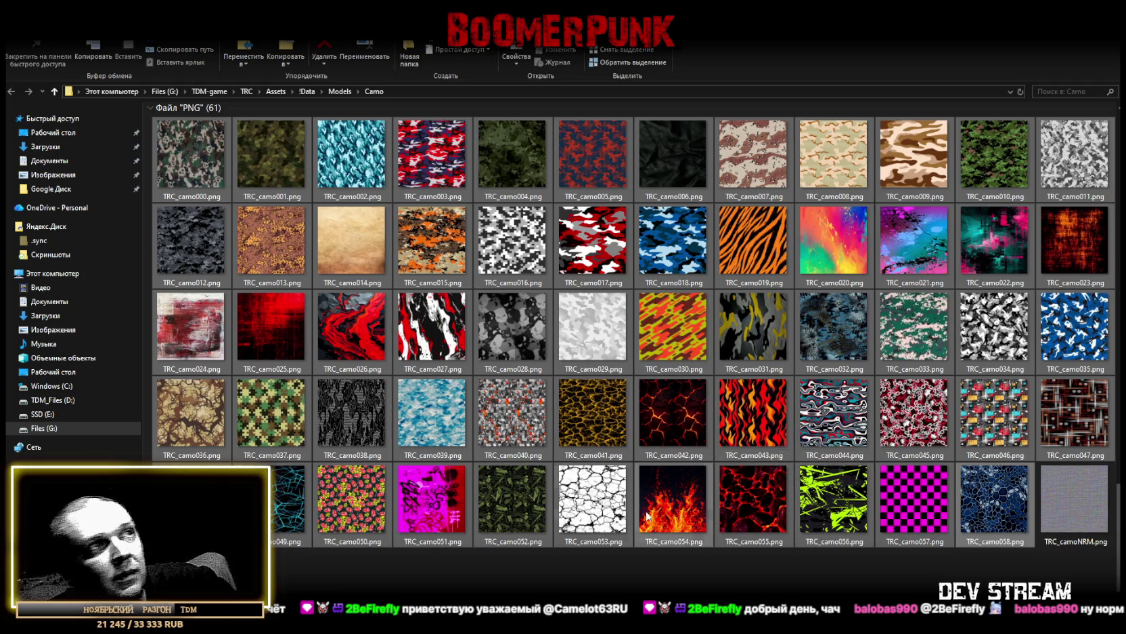
click(602, 500)
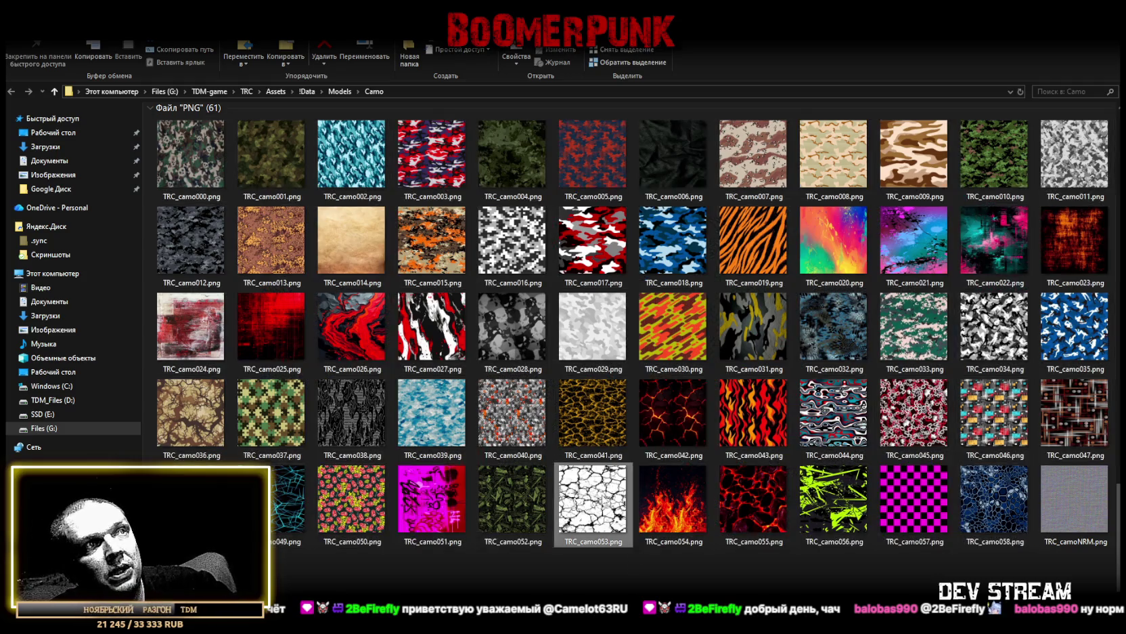
double_click(590, 330)
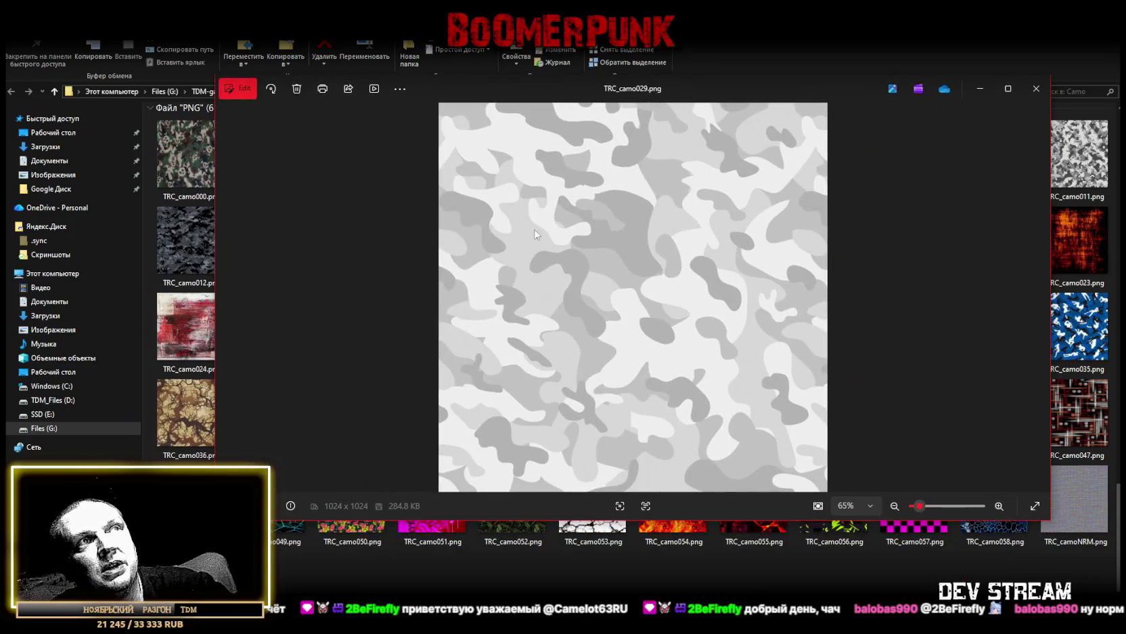
Close TRC_camo029, then preview TRC_camo053 and TRC_camo016 in turn
key(Escape)
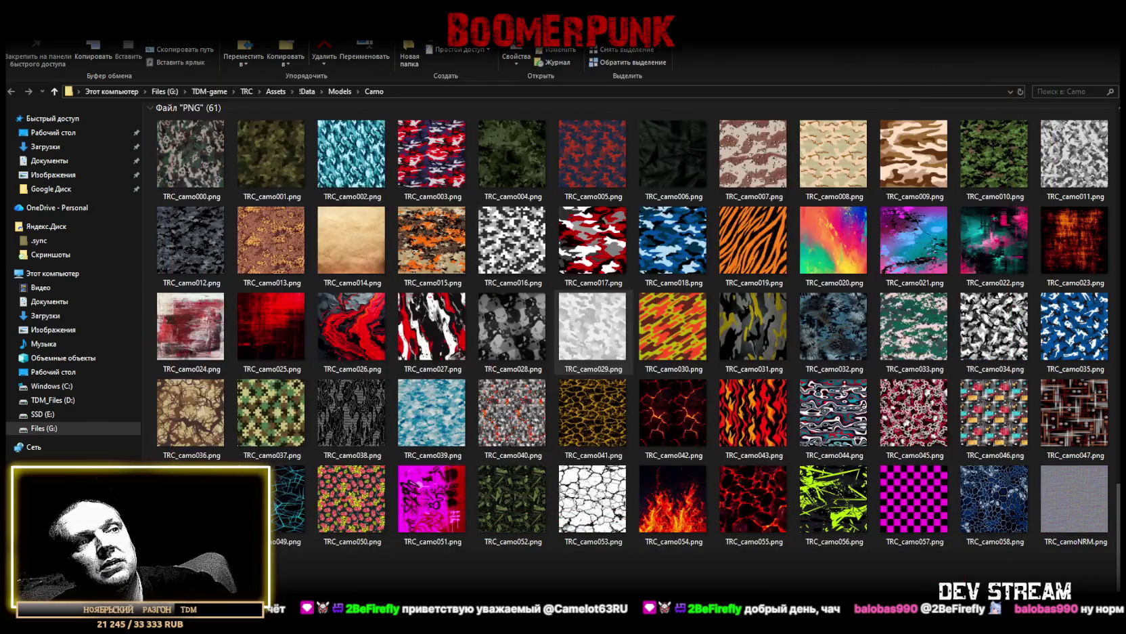
click(613, 511)
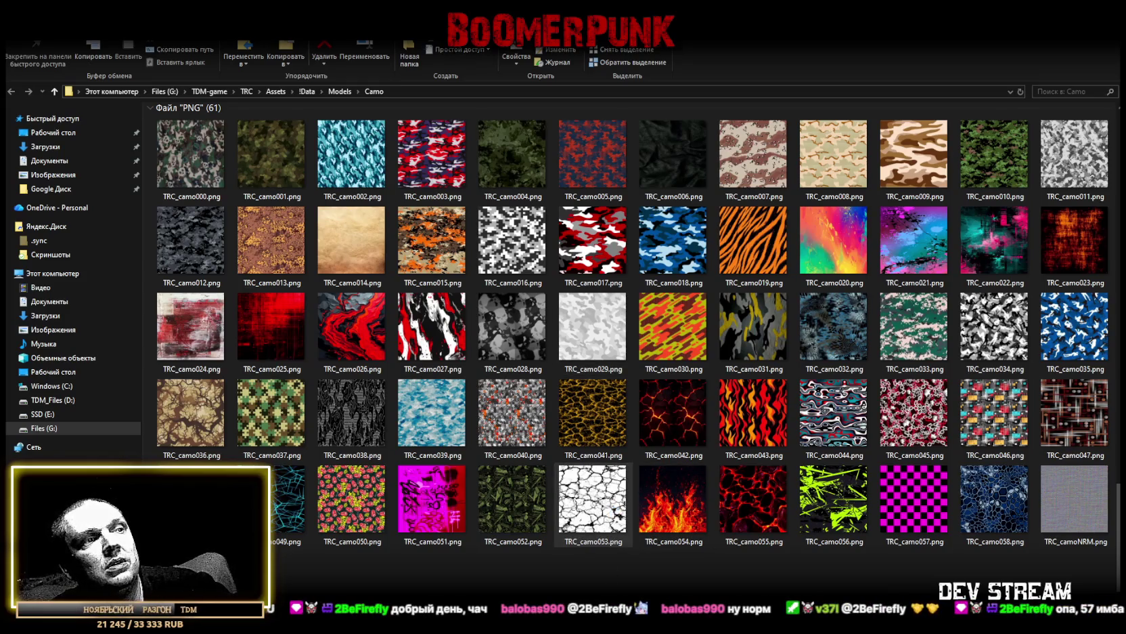
key(Return)
key(Escape)
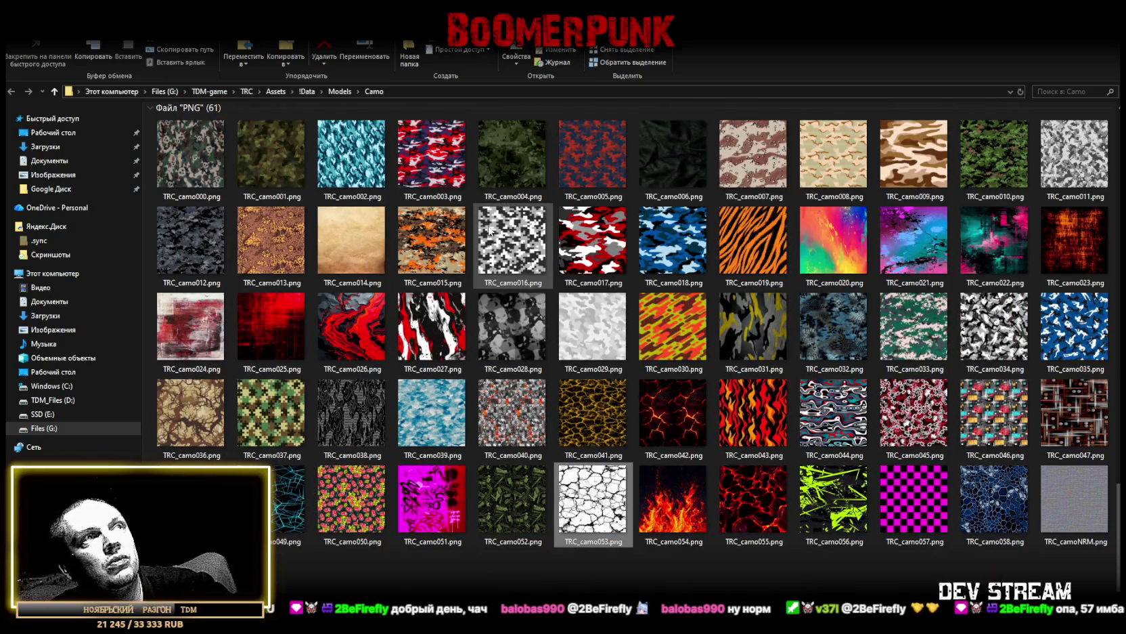
click(510, 252)
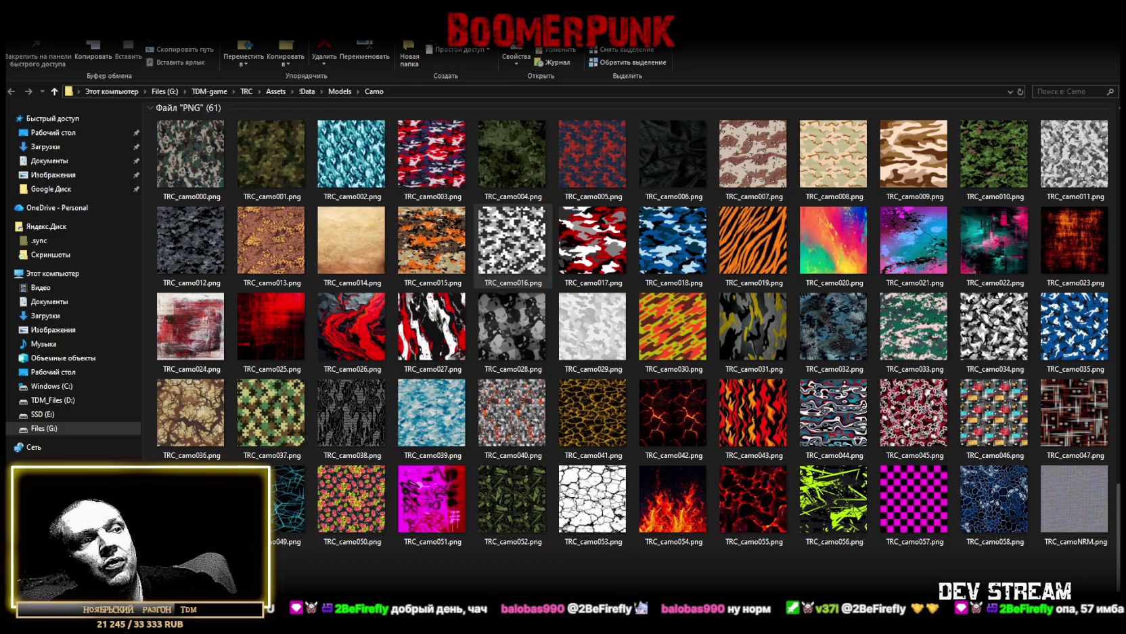
key(Return)
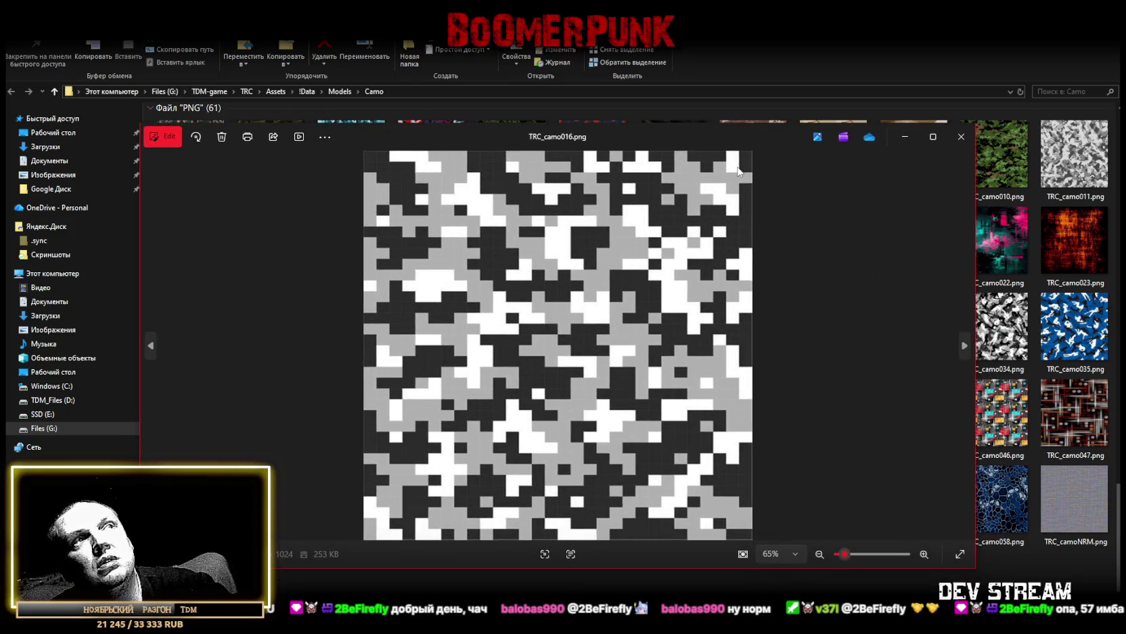
click(961, 137)
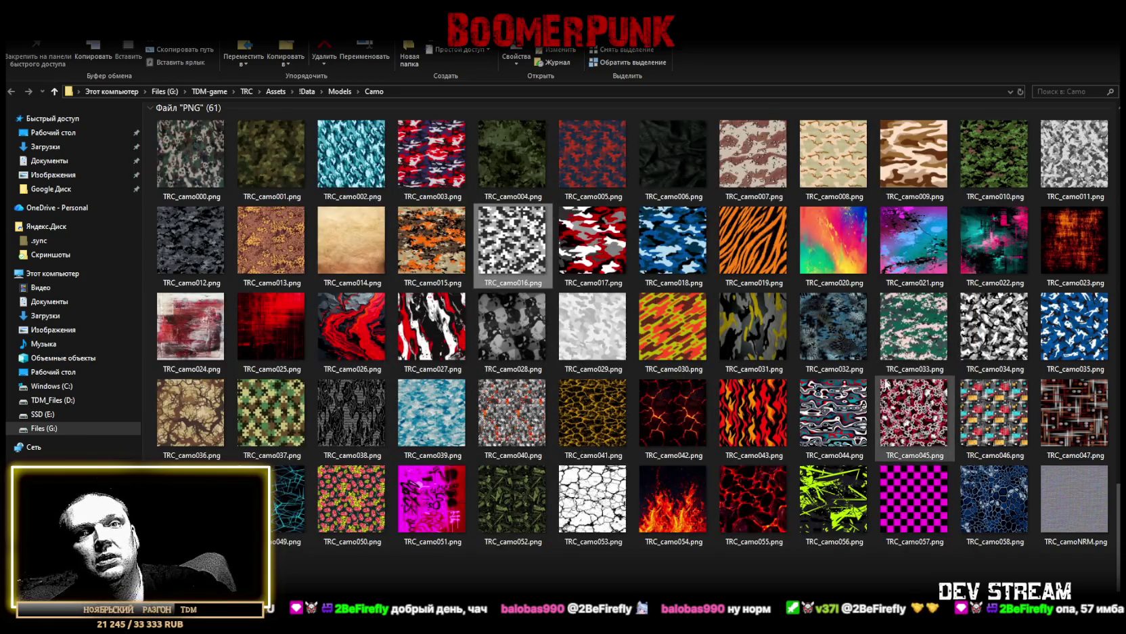
Preview the checkerboard TRC_camo057, reposition its window, and close it
click(920, 513)
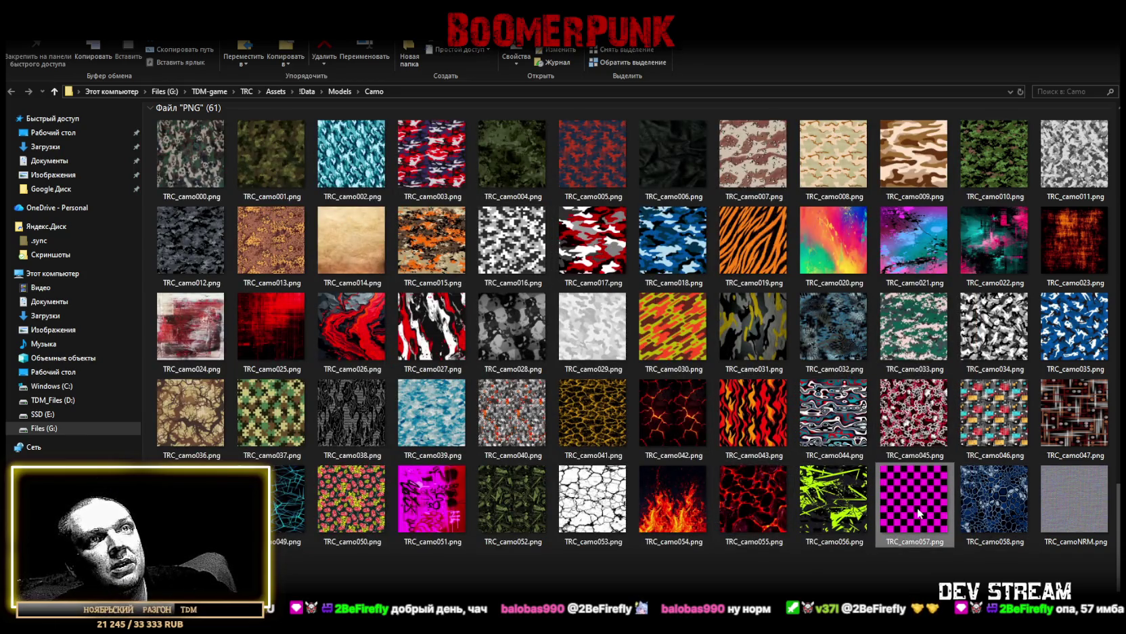
double_click(919, 513)
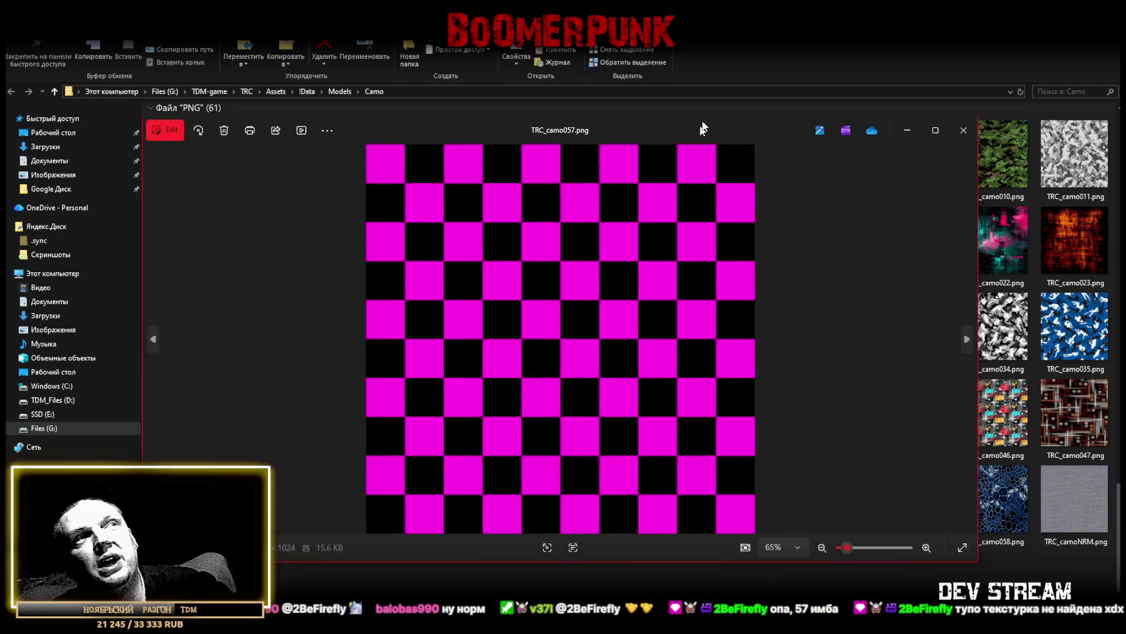
drag(704, 114, 708, 115)
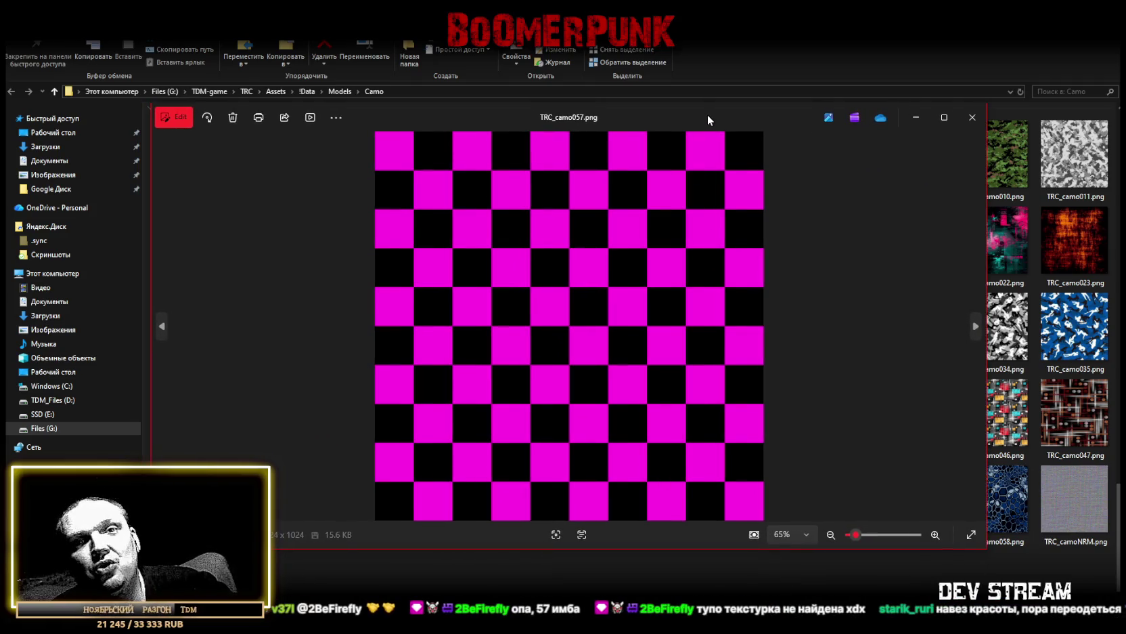
drag(707, 115, 638, 100)
key(alt+F4)
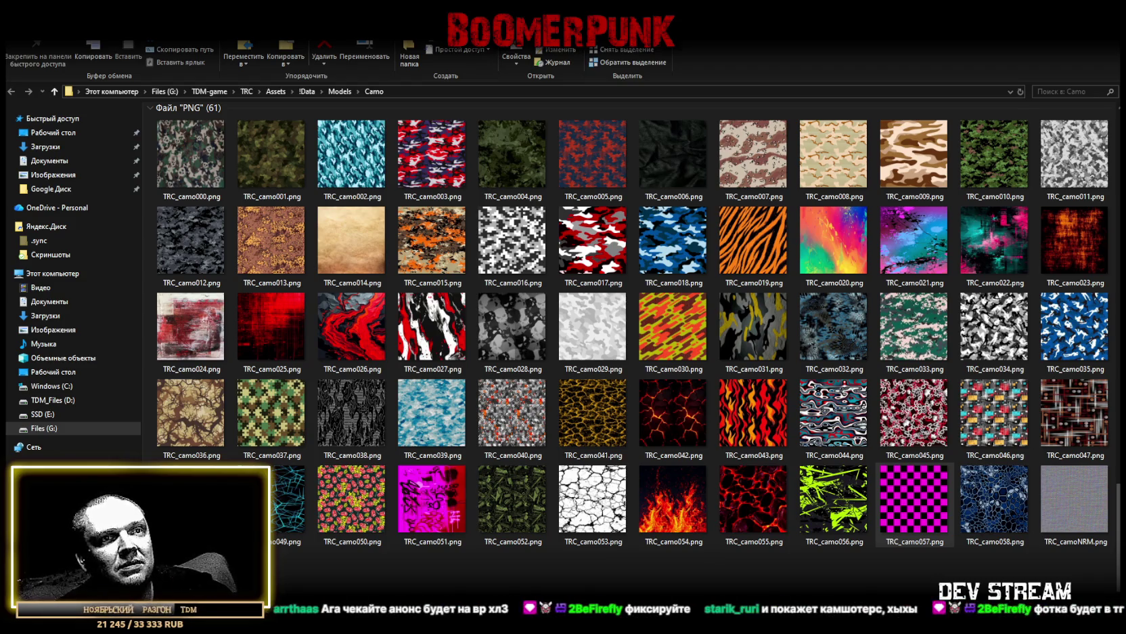
Select TRC_camo057.png and minimise File Explorer to reveal Unity
click(914, 501)
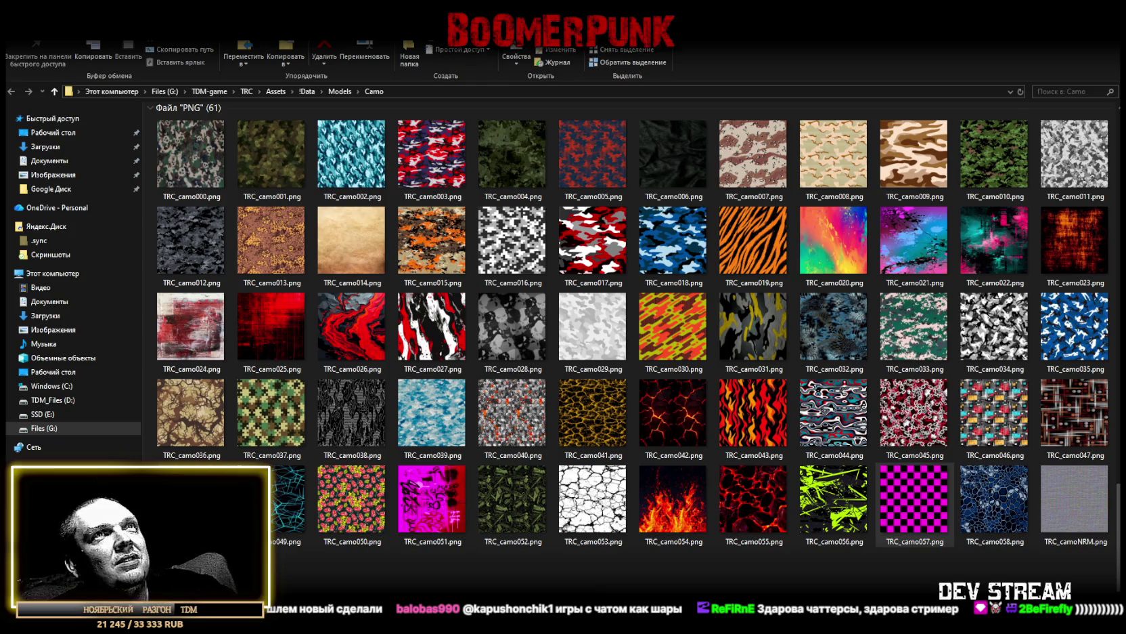
key(super+Down)
key(super+Down)
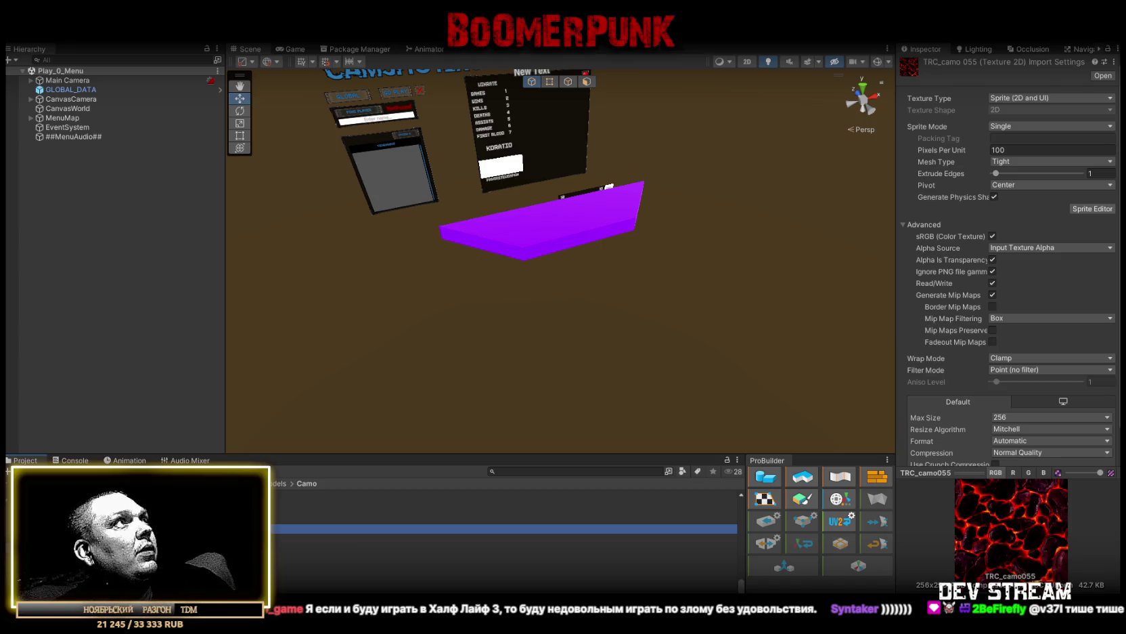
Open Play_Dust.unity from Assets/!Data/!SceneRdy and run it with the Game view maximised
click(17, 34)
click(41, 57)
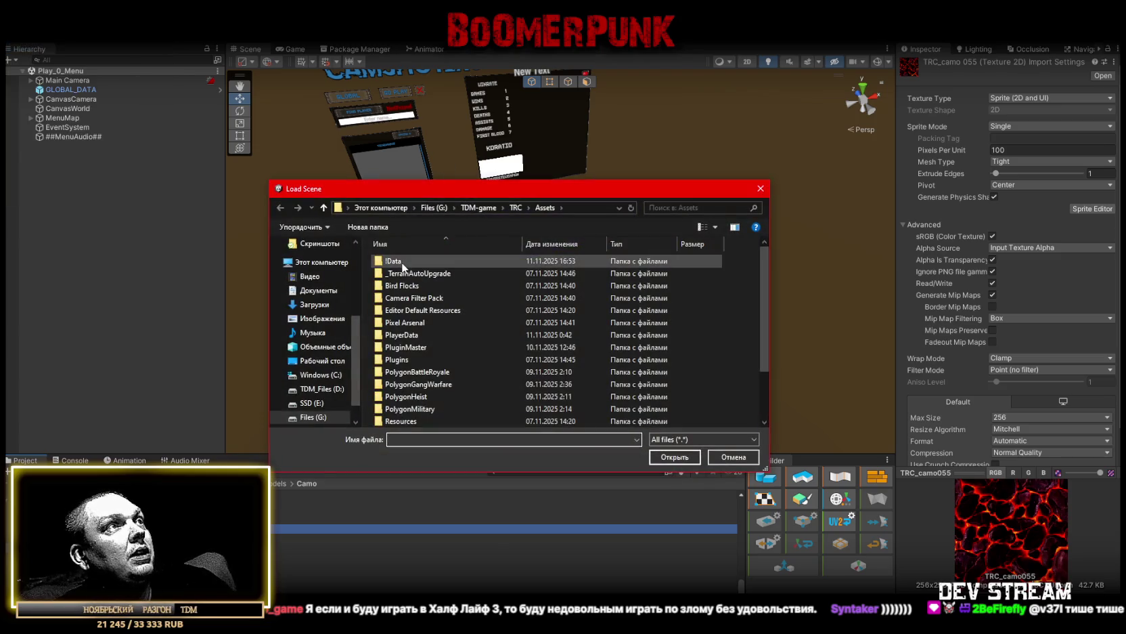
double_click(403, 264)
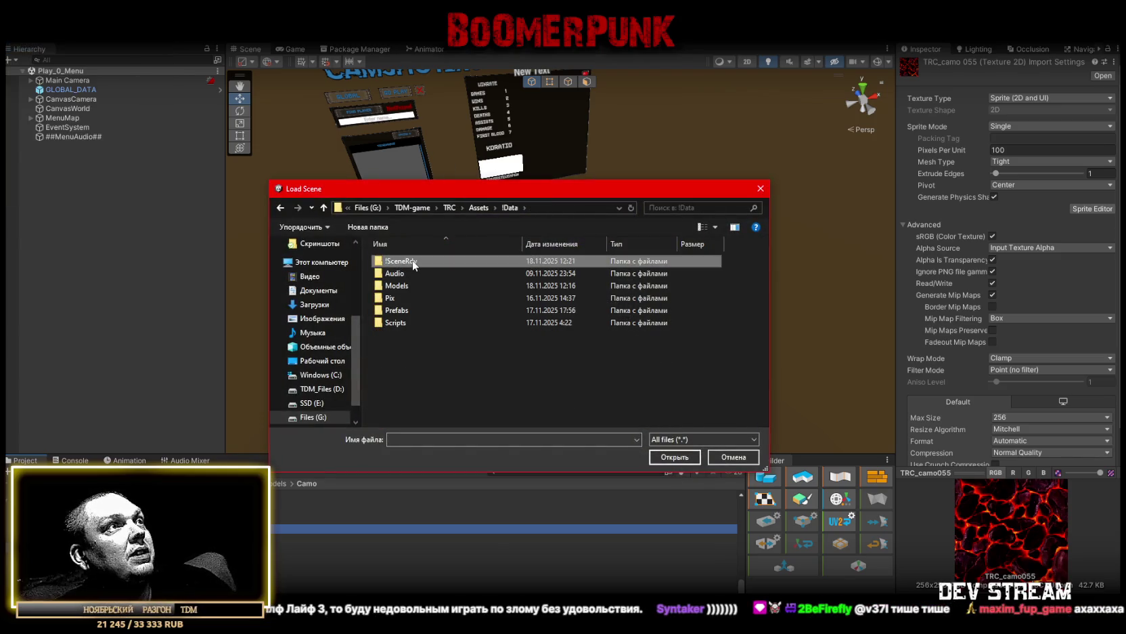
double_click(413, 261)
click(440, 312)
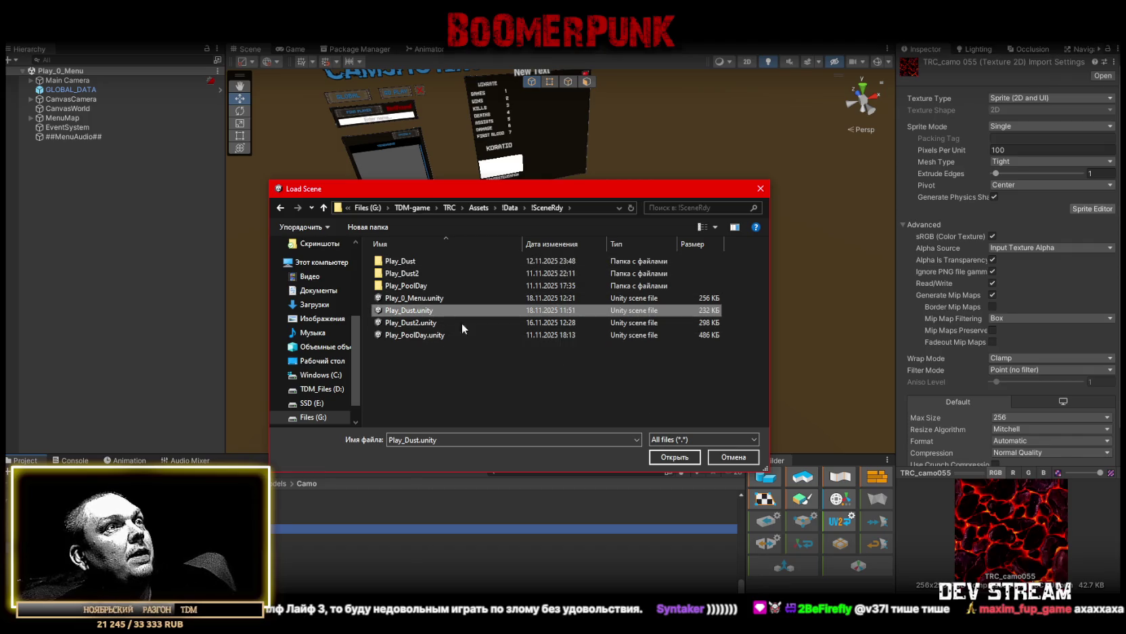
click(675, 458)
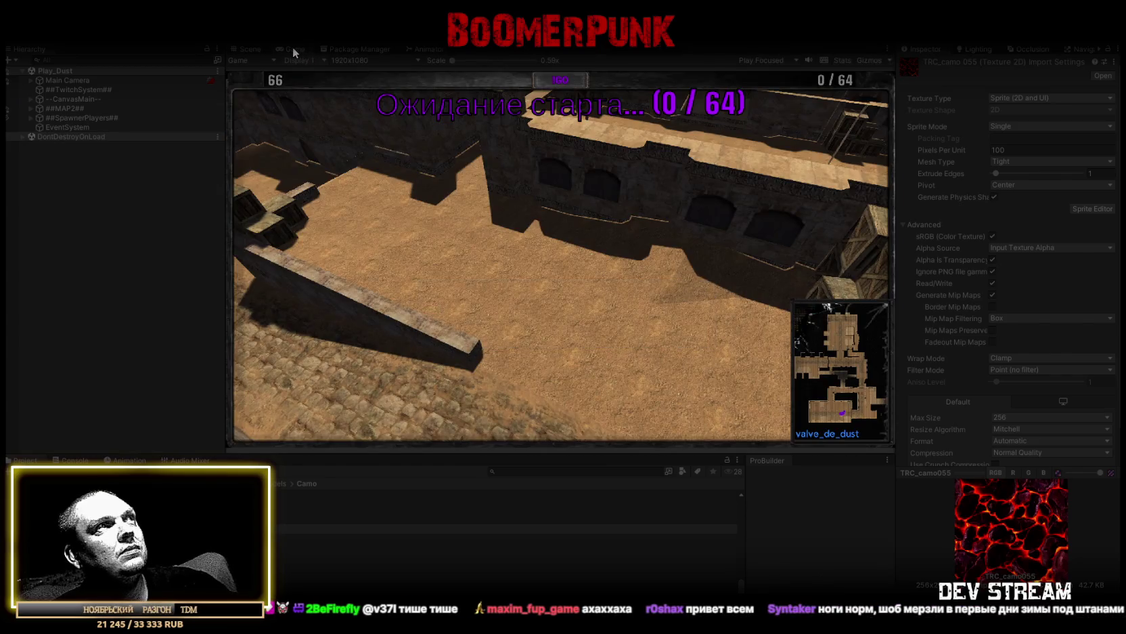
double_click(293, 48)
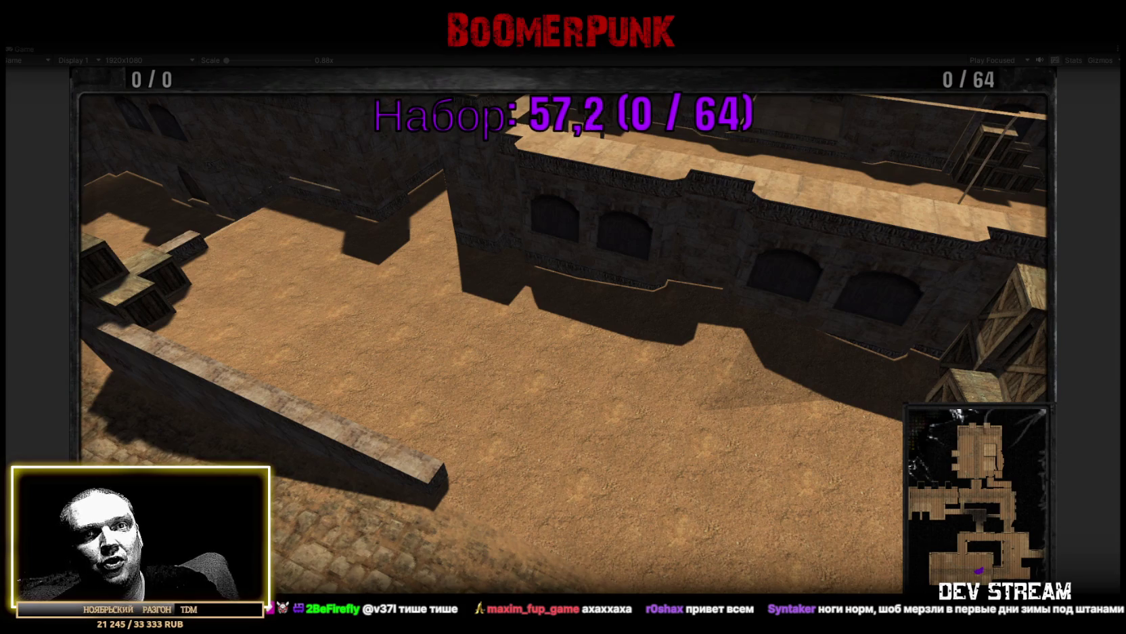
click(547, 327)
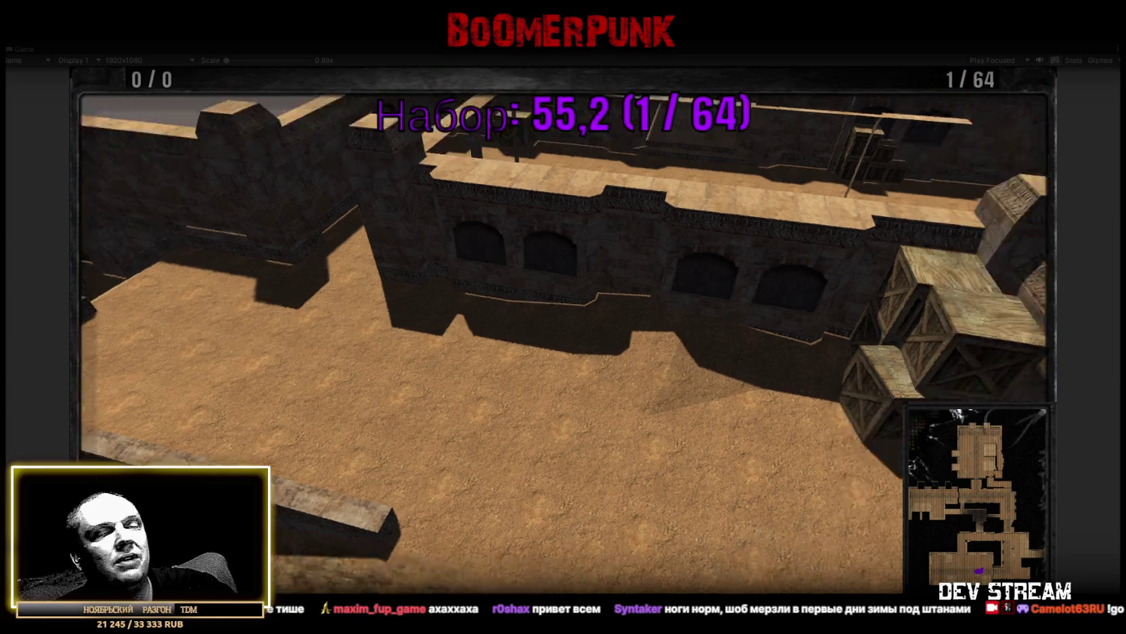
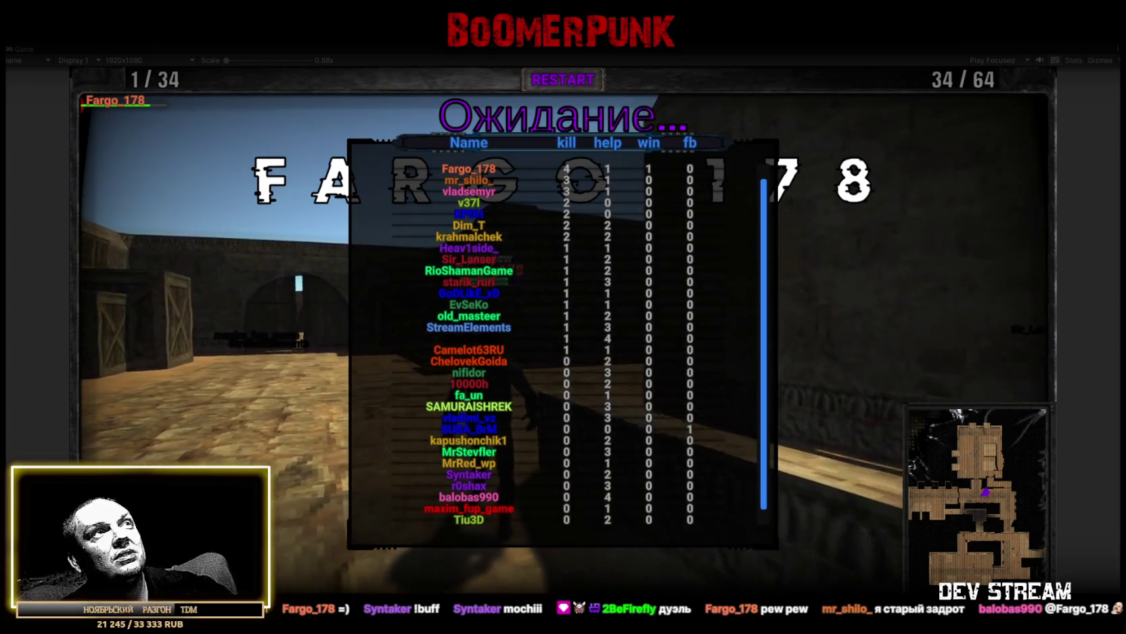
Exit Play mode with Ctrl+P to bring back the full editor layout
key(ctrl+p)
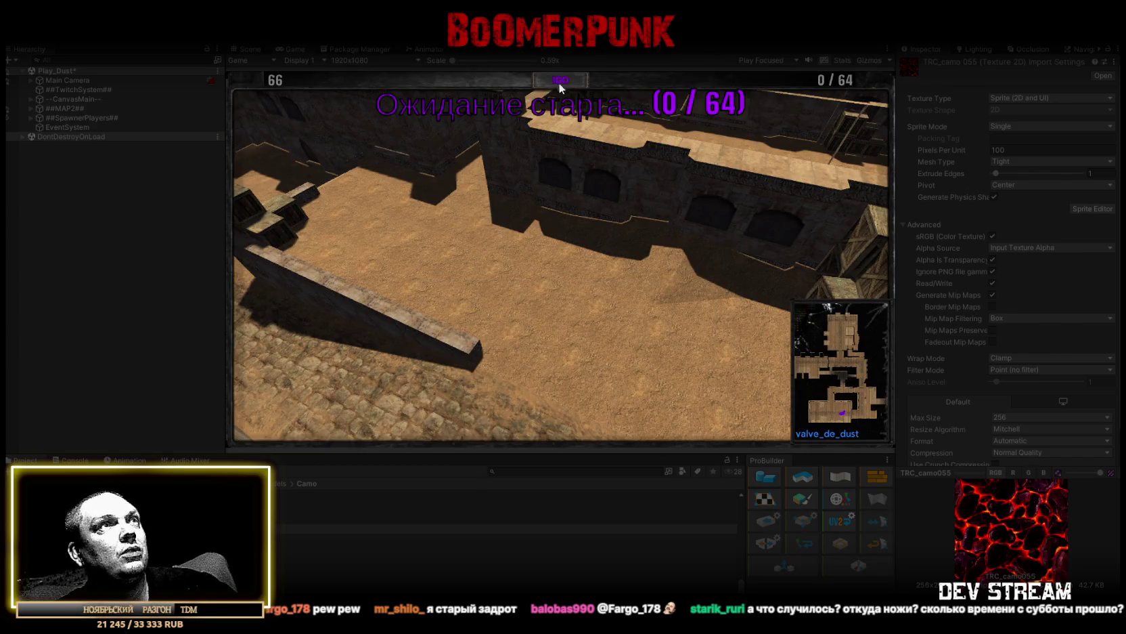
Maximize the Game view and let the match play until the round's scoreboard appears
double_click(291, 47)
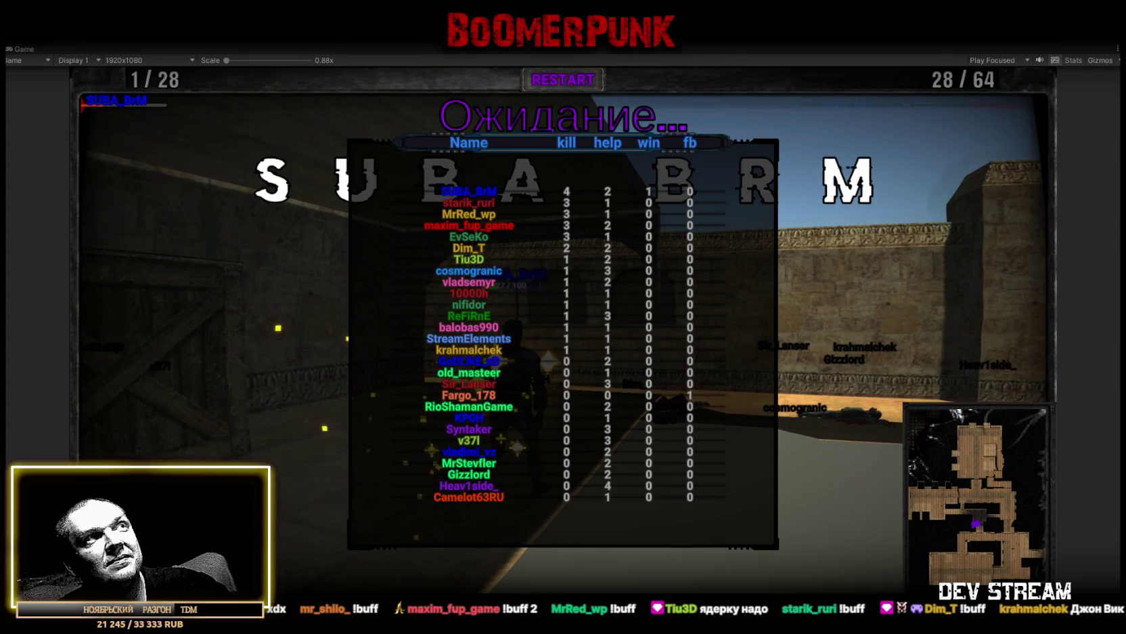
Stop Play mode with Ctrl+P, then maximize the Game view again
key(ctrl+p)
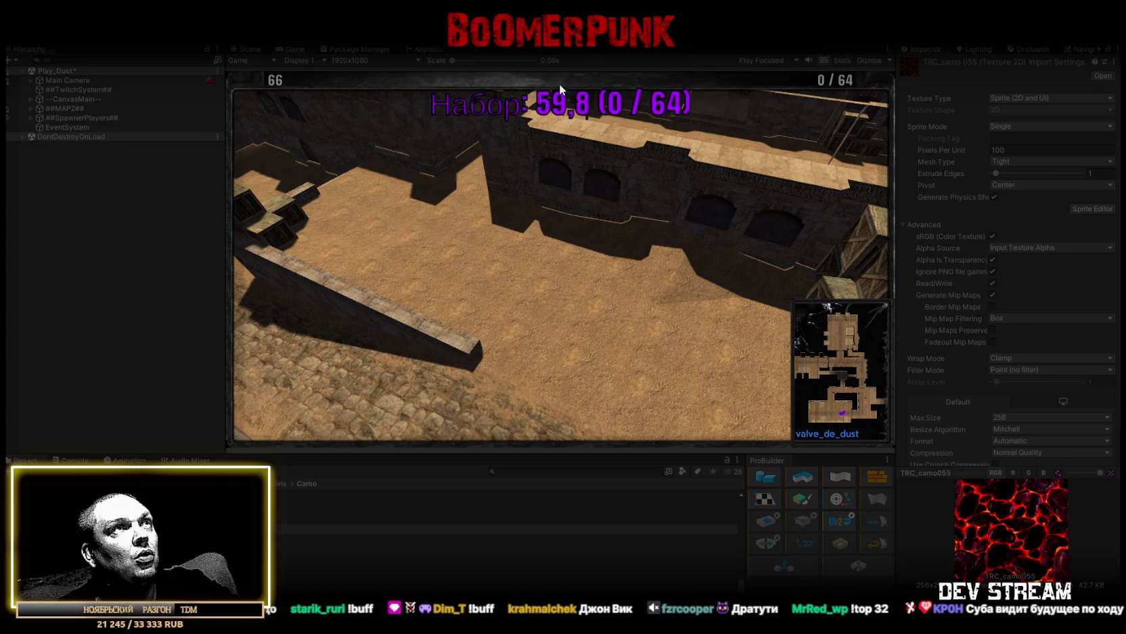
double_click(296, 47)
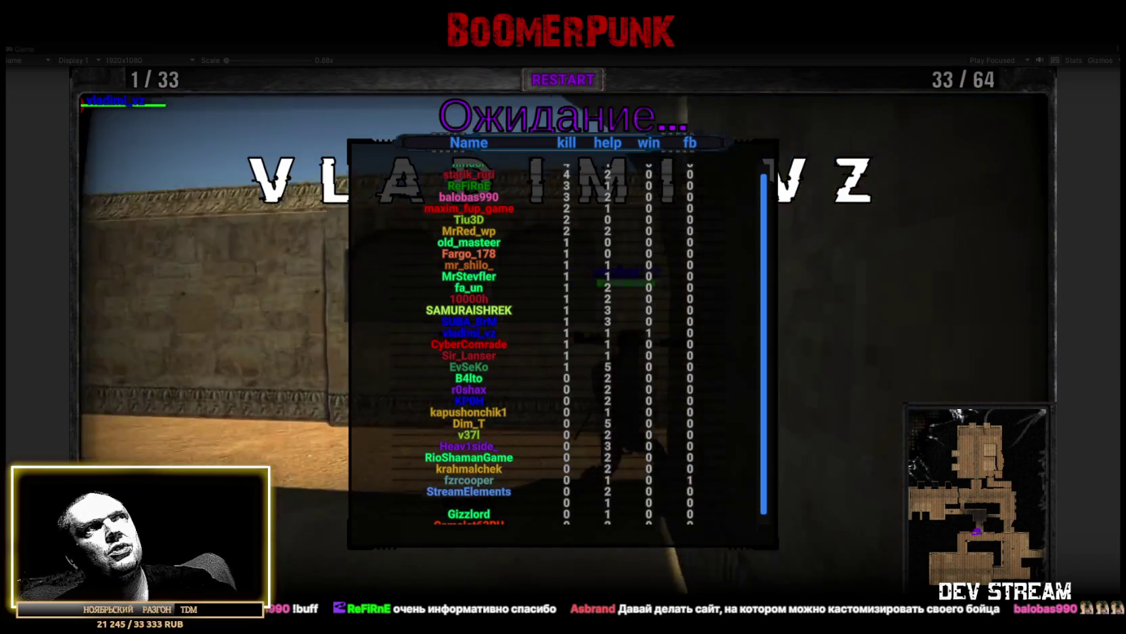
click(552, 48)
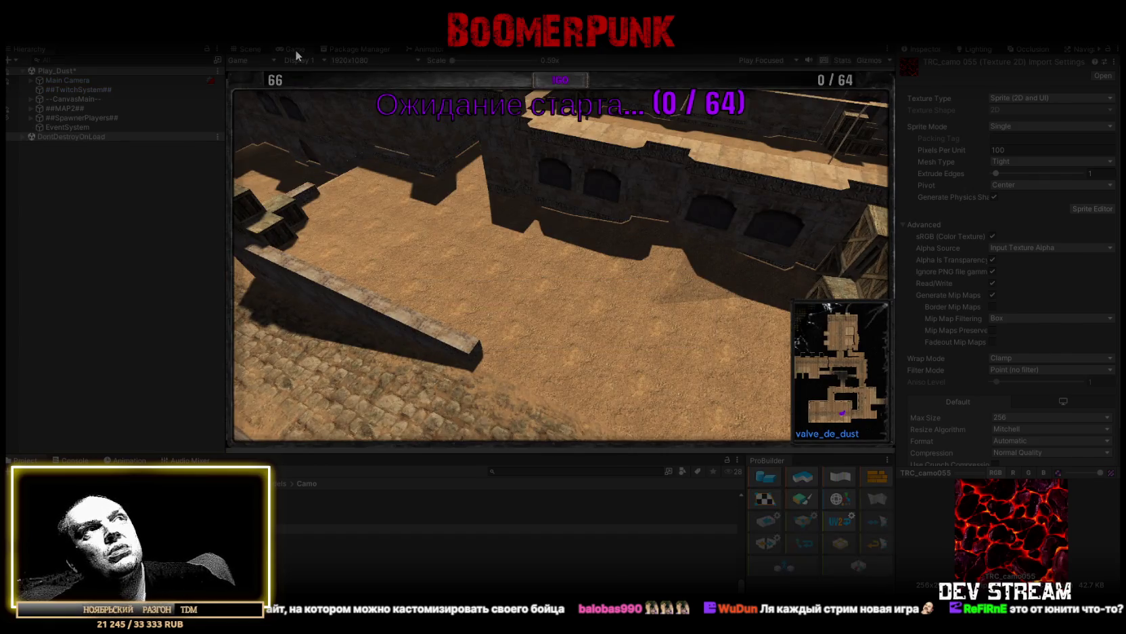
Maximize the Game view so the restarted match fills the editor
double_click(295, 49)
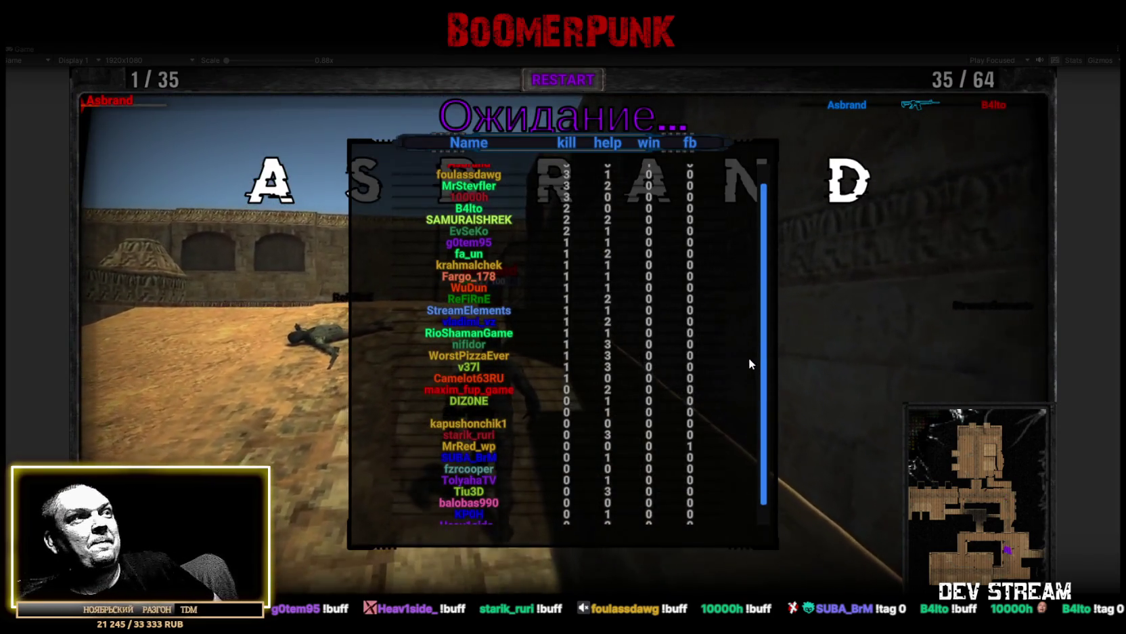
Scroll through the finished round's scoreboard, then exit Play mode with Ctrl+P
scroll(589, 284, up, 2)
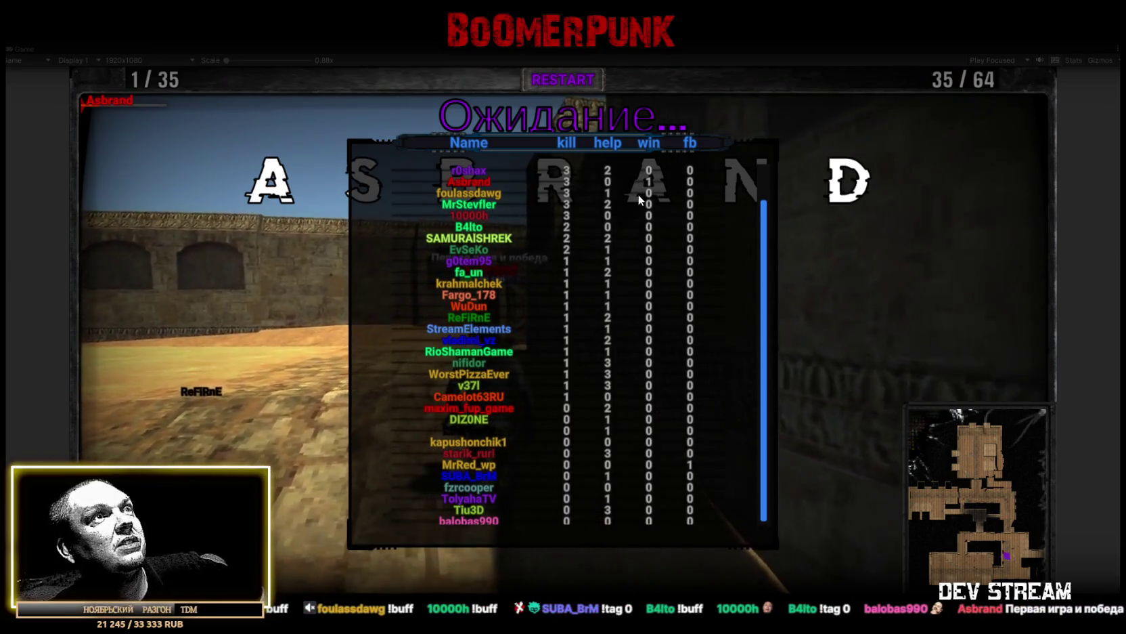
scroll(620, 240, down, 2)
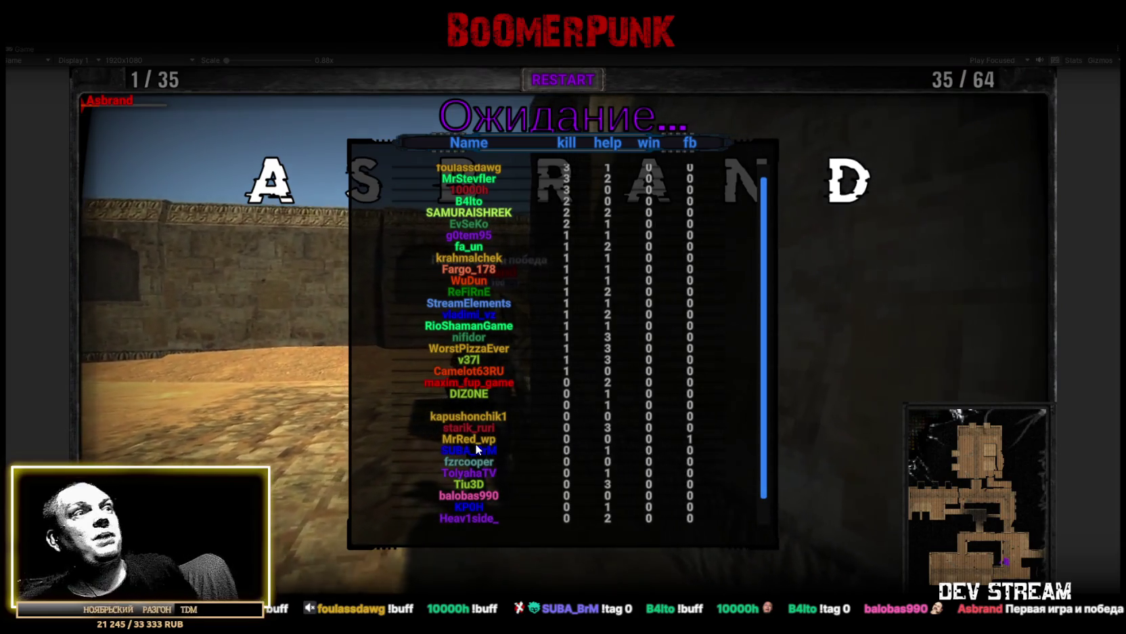
scroll(476, 444, down, 1)
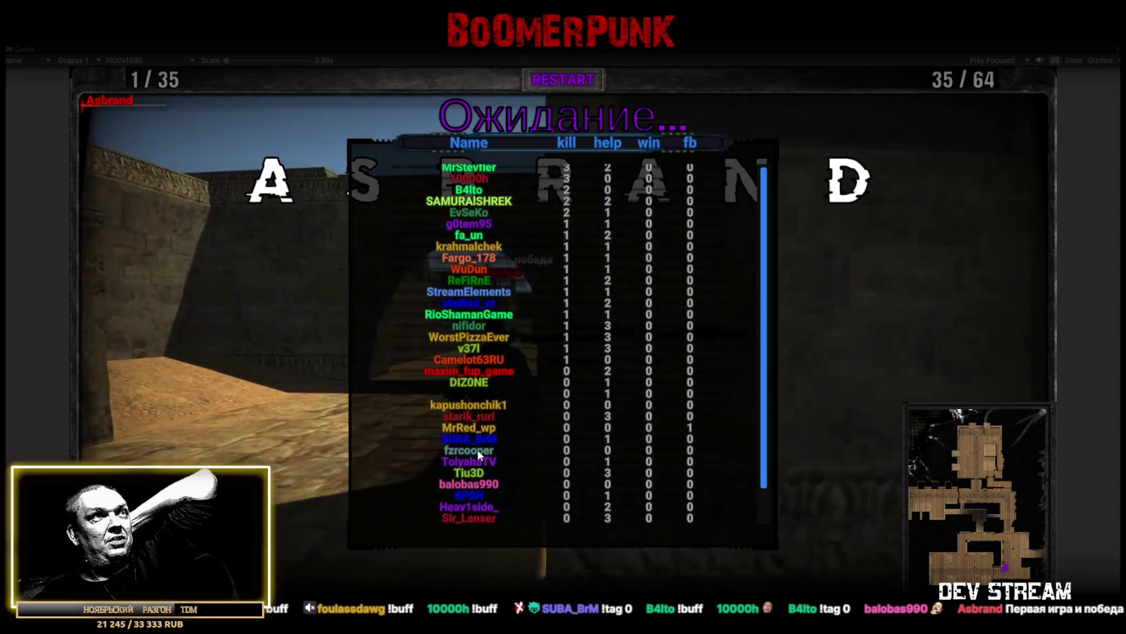
scroll(477, 449, up, 2)
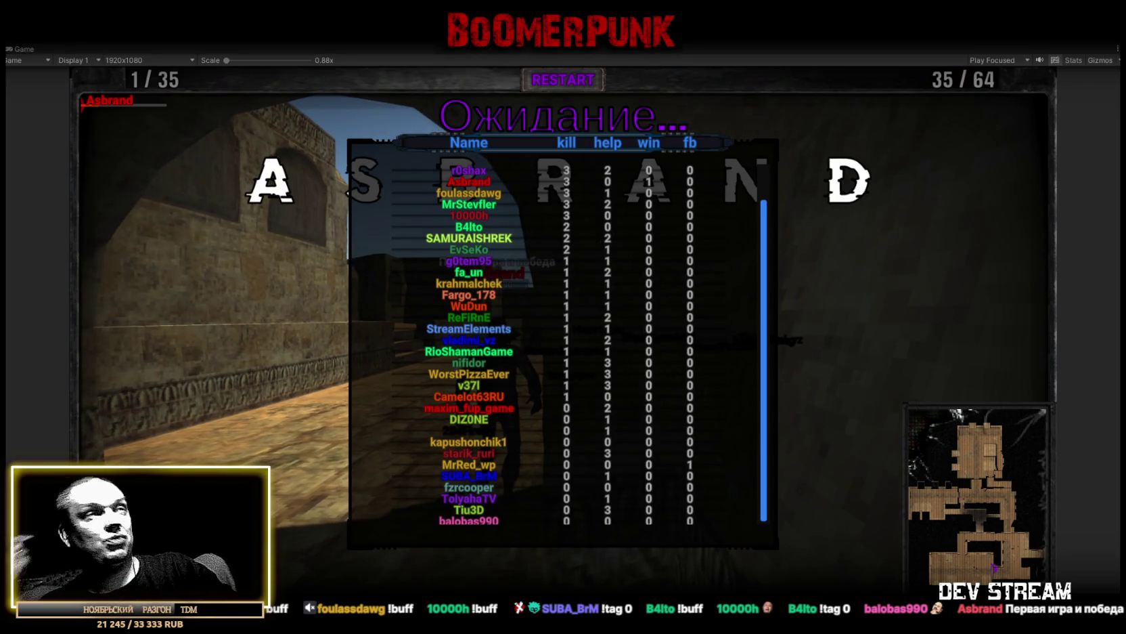
key(ctrl+p)
Show the Console and open Play_0_Menu.unity from Assets/!Data/!SceneRdy
click(71, 460)
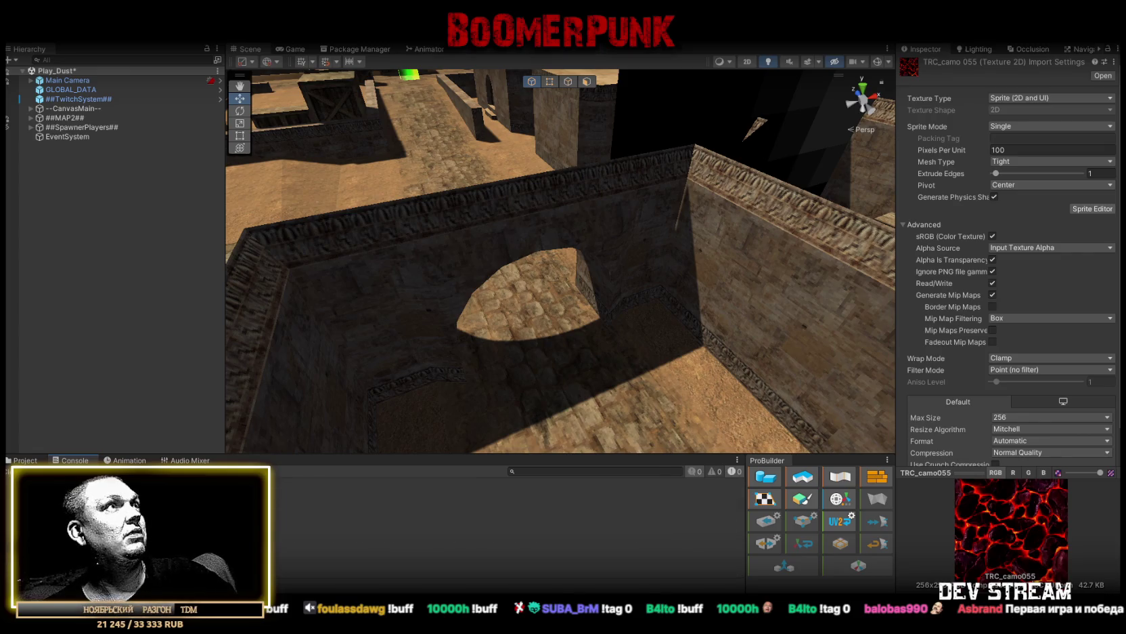
click(15, 33)
click(41, 57)
double_click(435, 263)
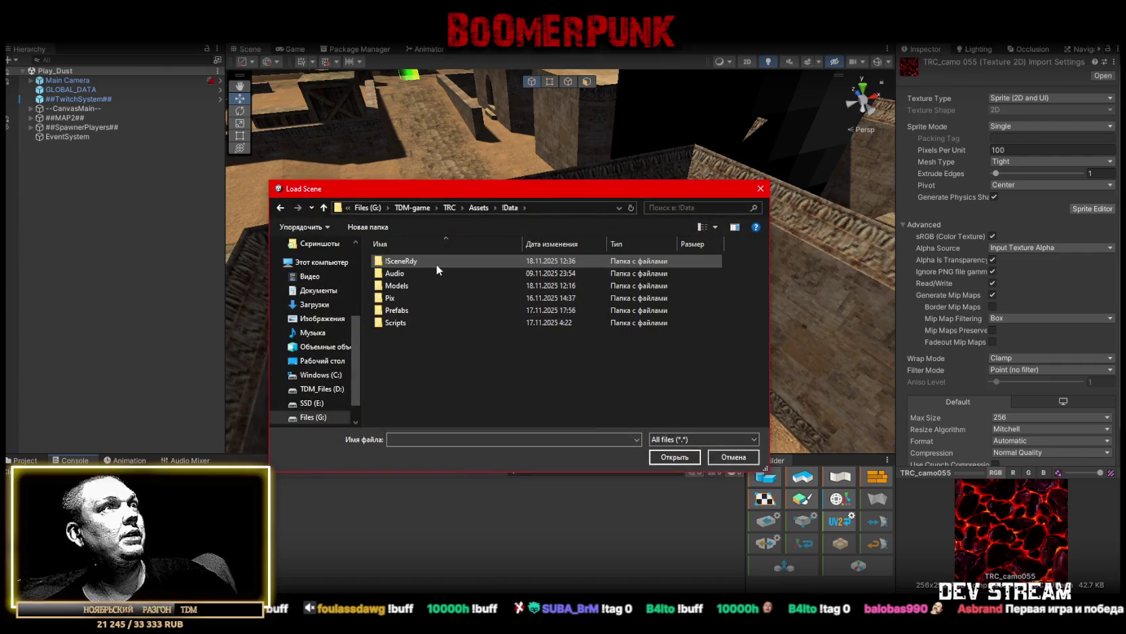
double_click(418, 262)
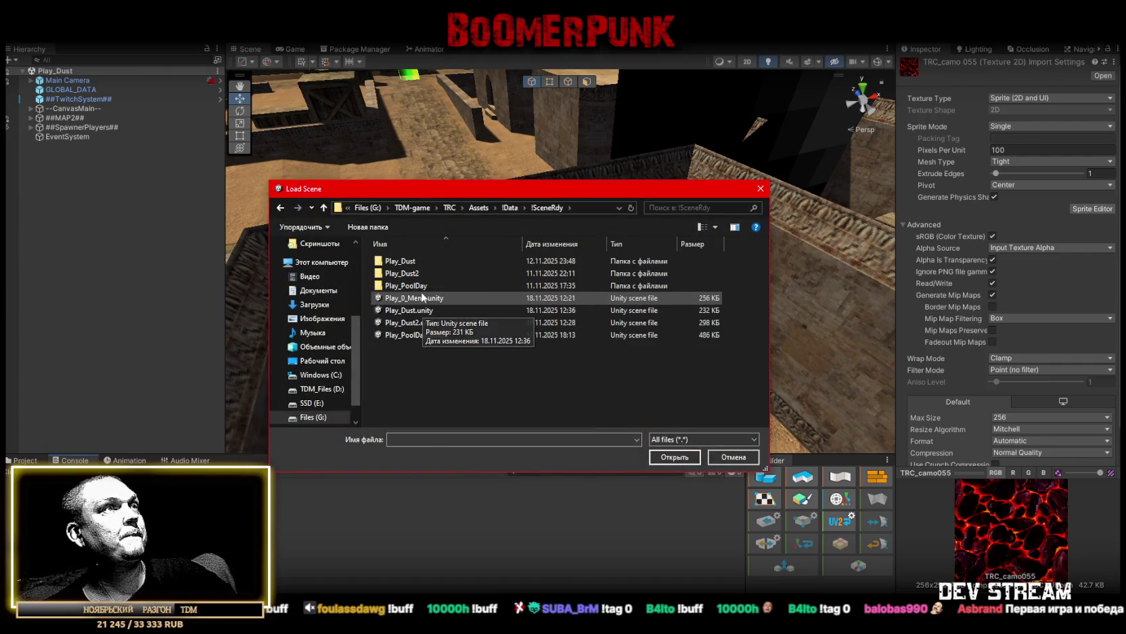
click(682, 453)
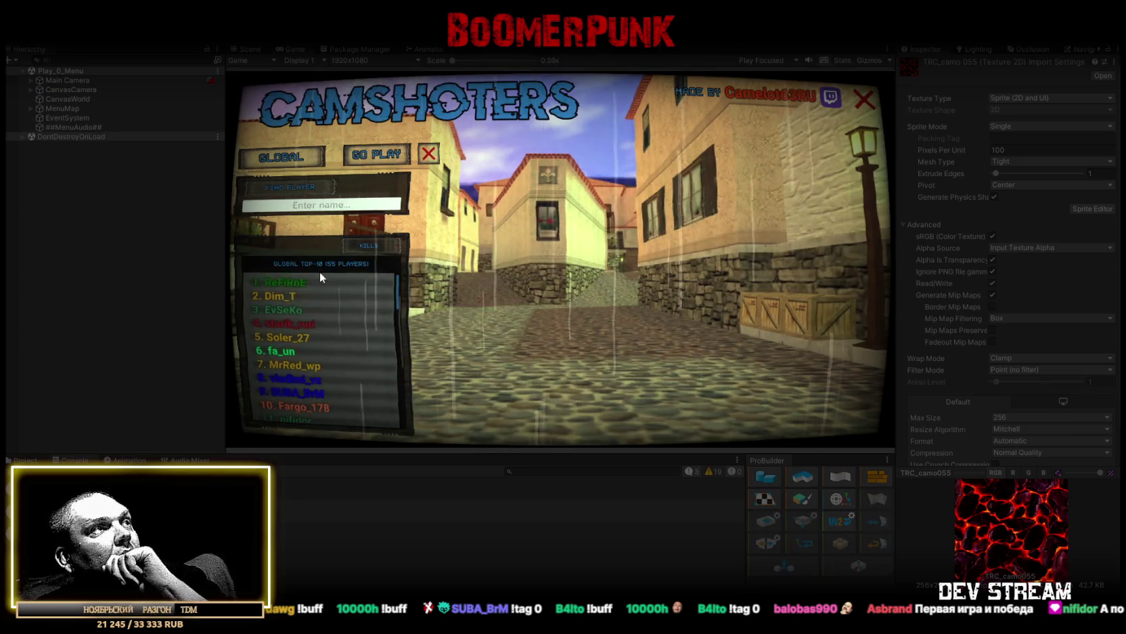
click(293, 280)
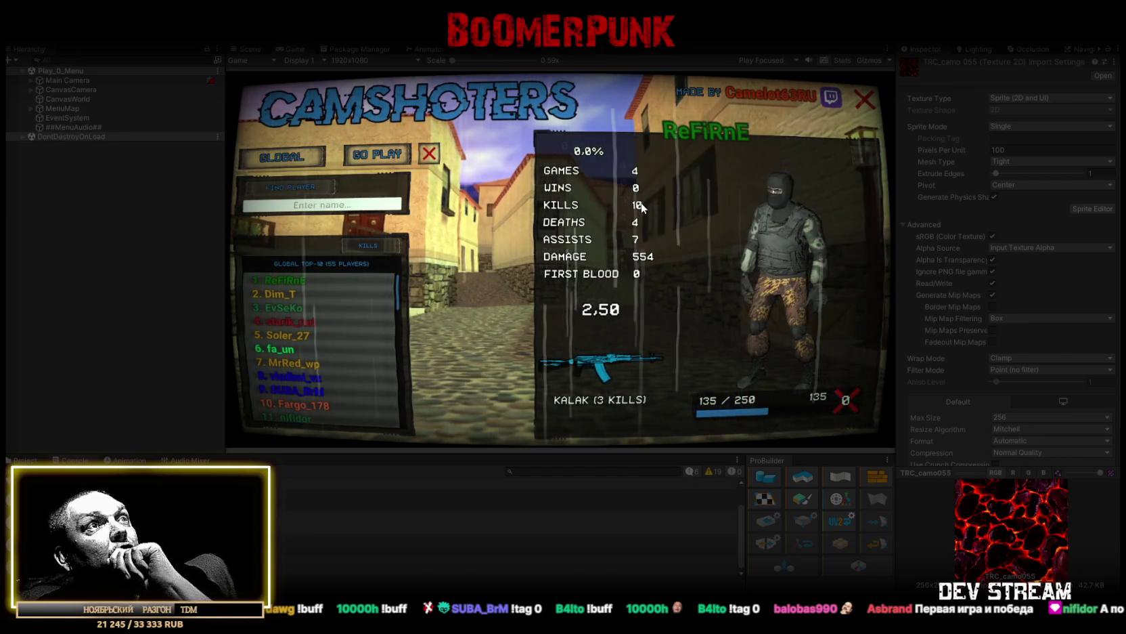
double_click(296, 49)
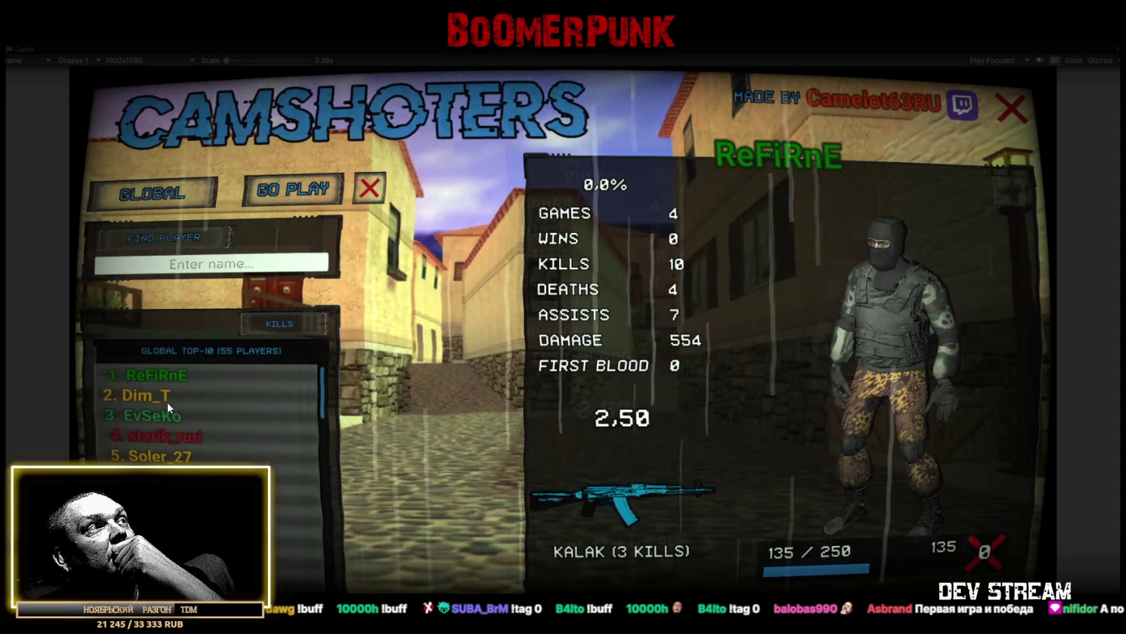
click(148, 396)
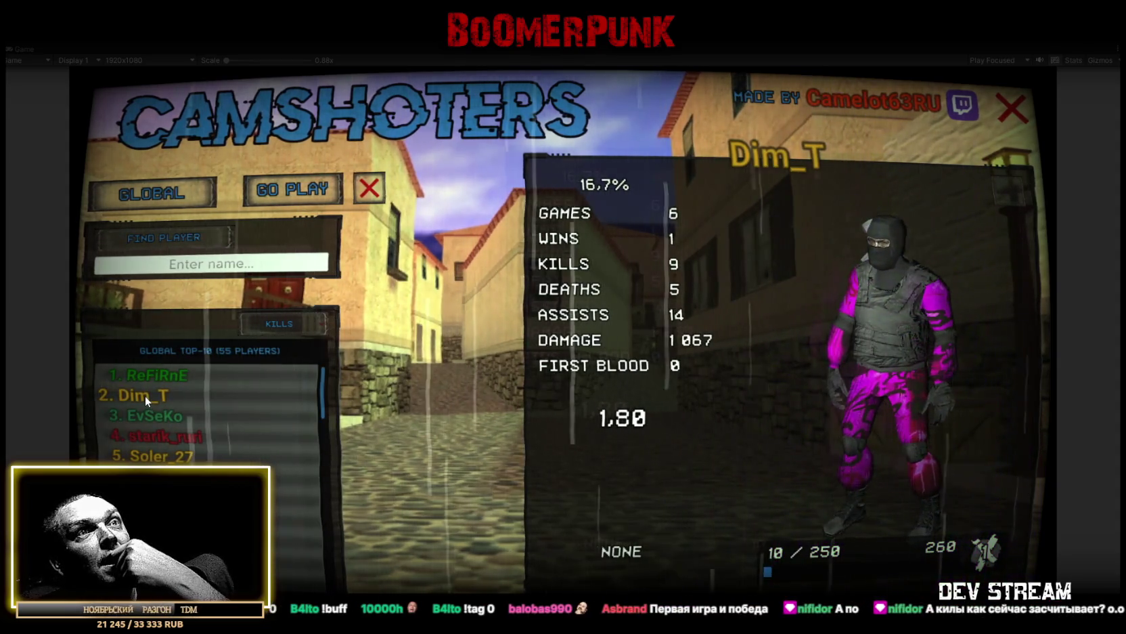
scroll(207, 412, down, 3)
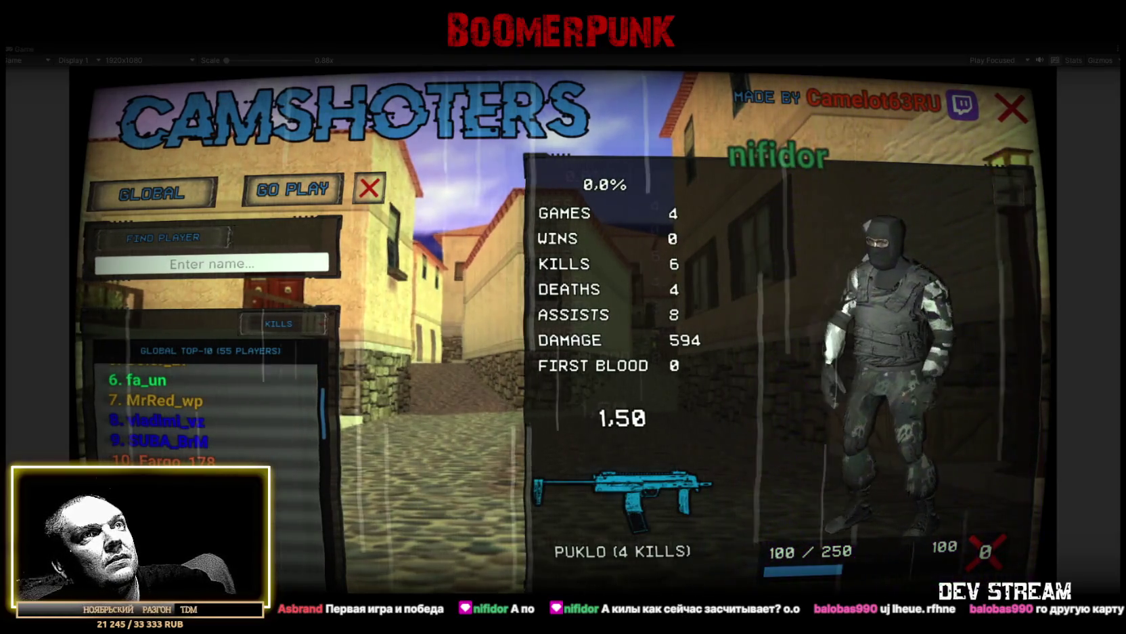
scroll(210, 413, down, 2)
scroll(175, 461, down, 4)
scroll(175, 462, down, 8)
scroll(175, 461, down, 3)
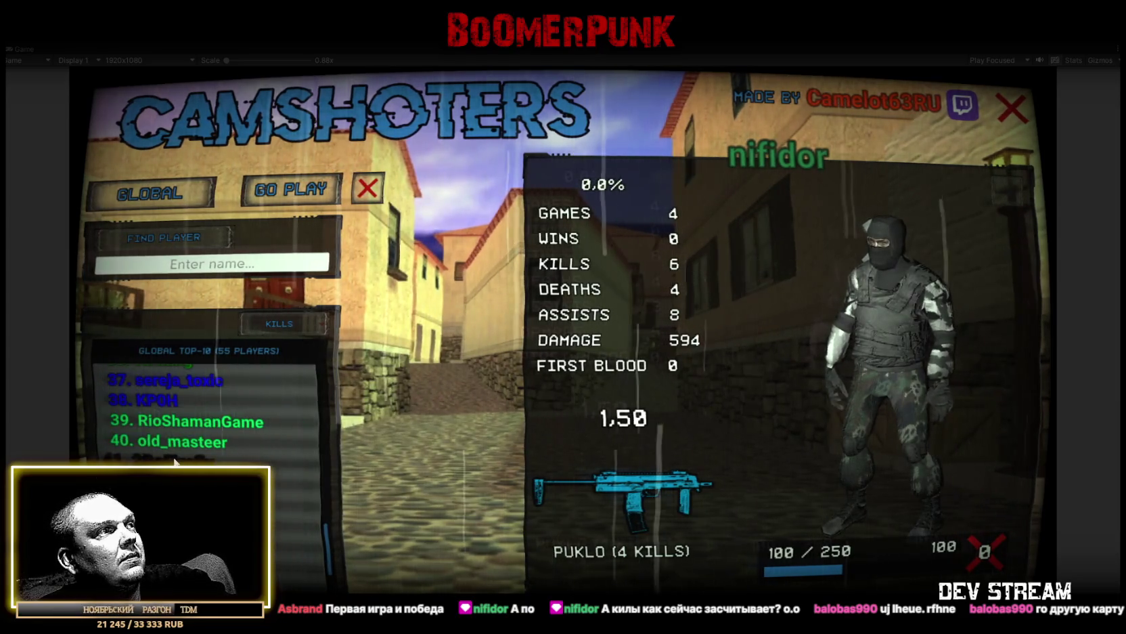
click(174, 460)
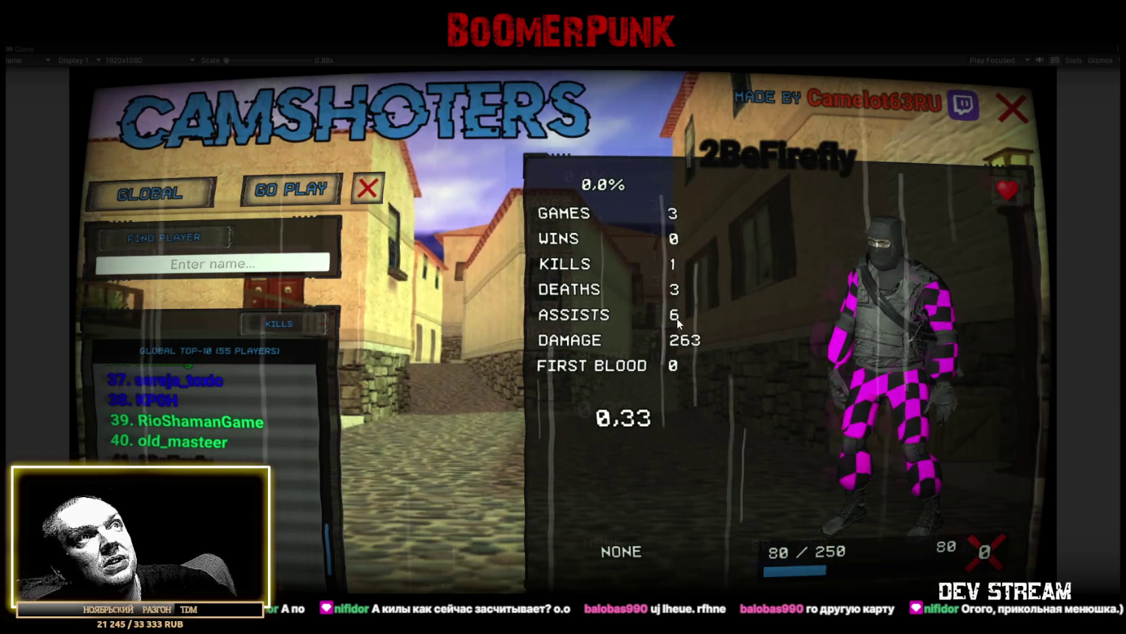
Turn the character preview to a side view, reload the top-10, and recheck ReFiRnE and Dim_T
drag(676, 319, 791, 324)
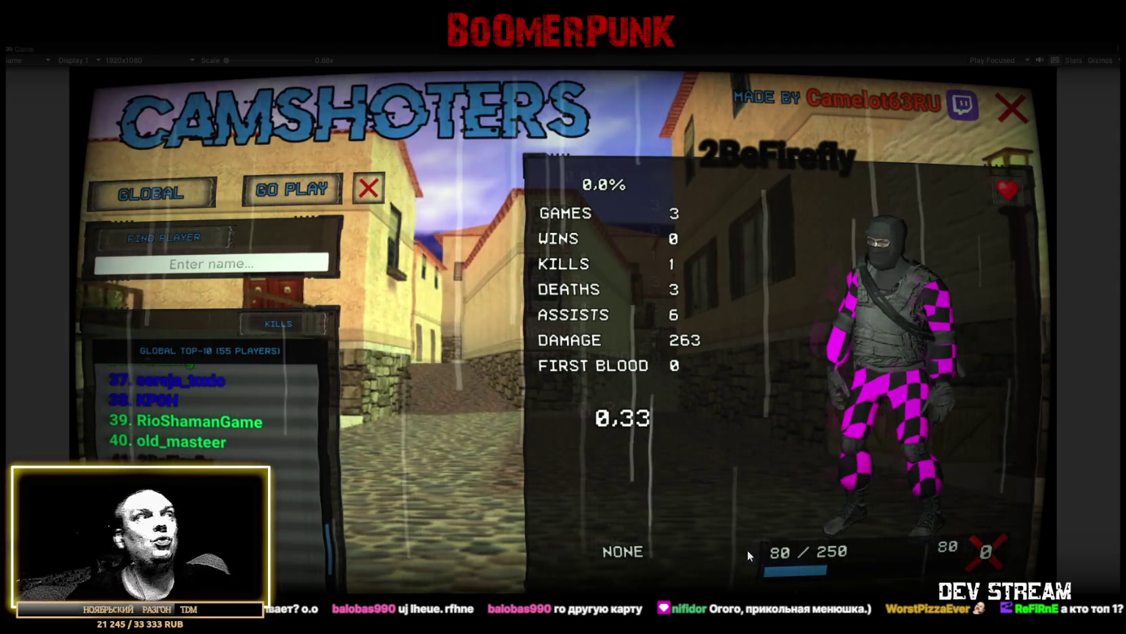
click(172, 321)
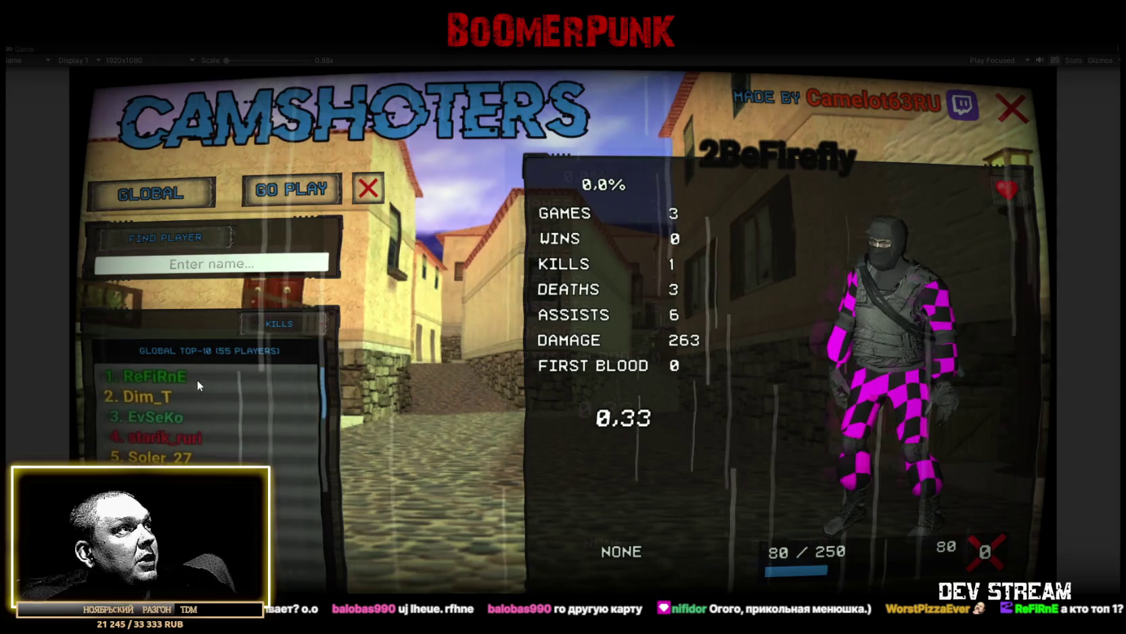
click(168, 375)
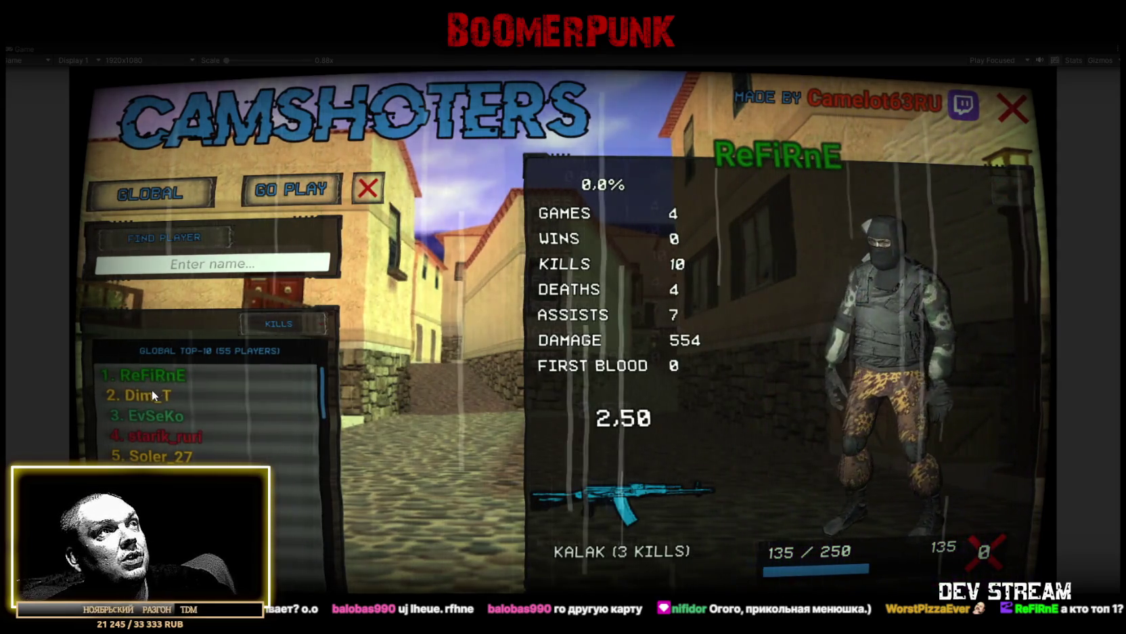
click(146, 394)
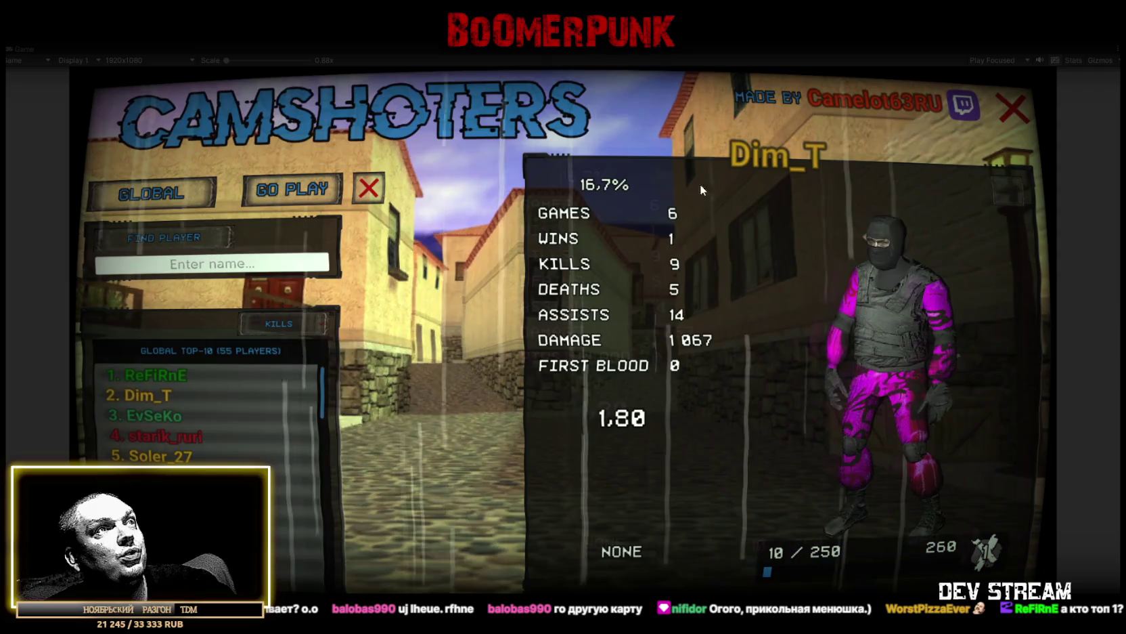
Sort the top-10 leaderboard by WINS and step down through the ranked players' profiles
click(288, 324)
click(257, 351)
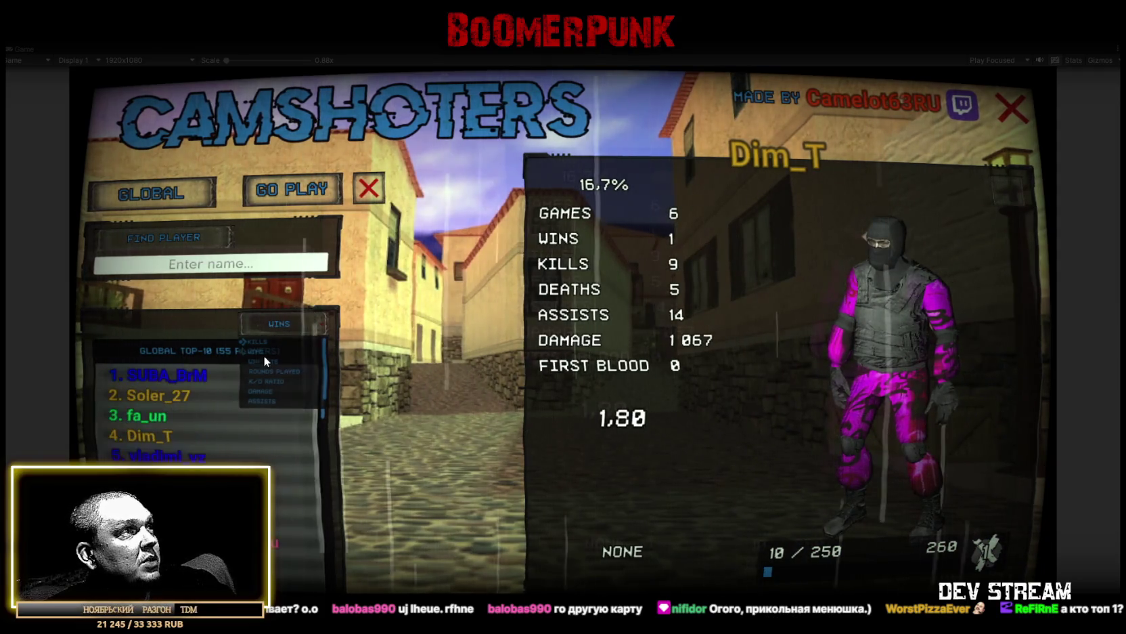
click(182, 379)
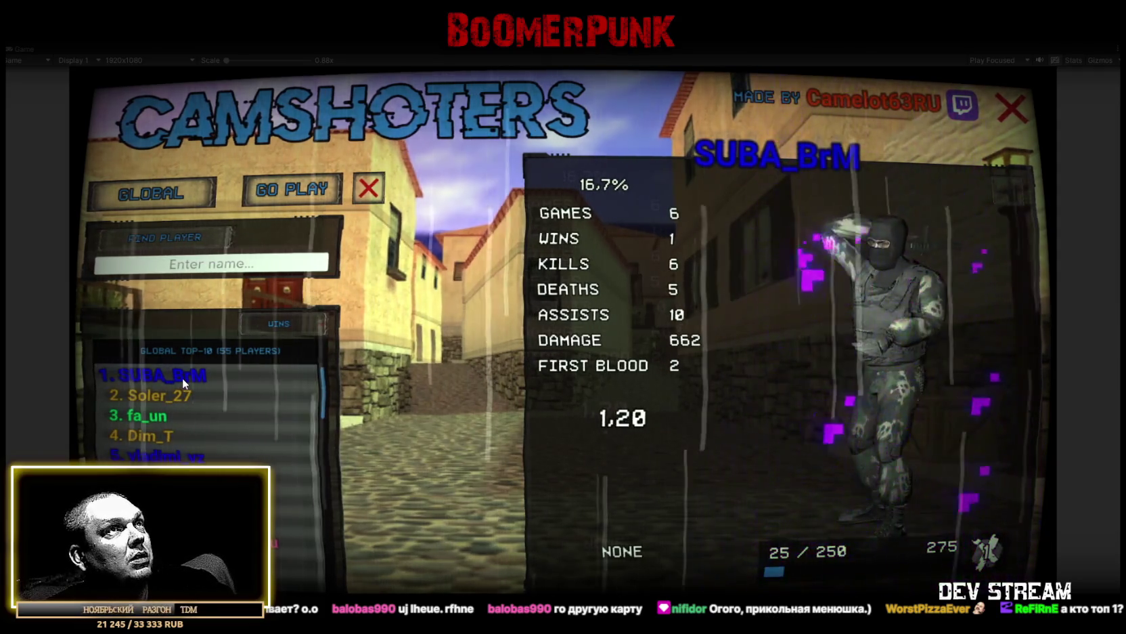
click(167, 398)
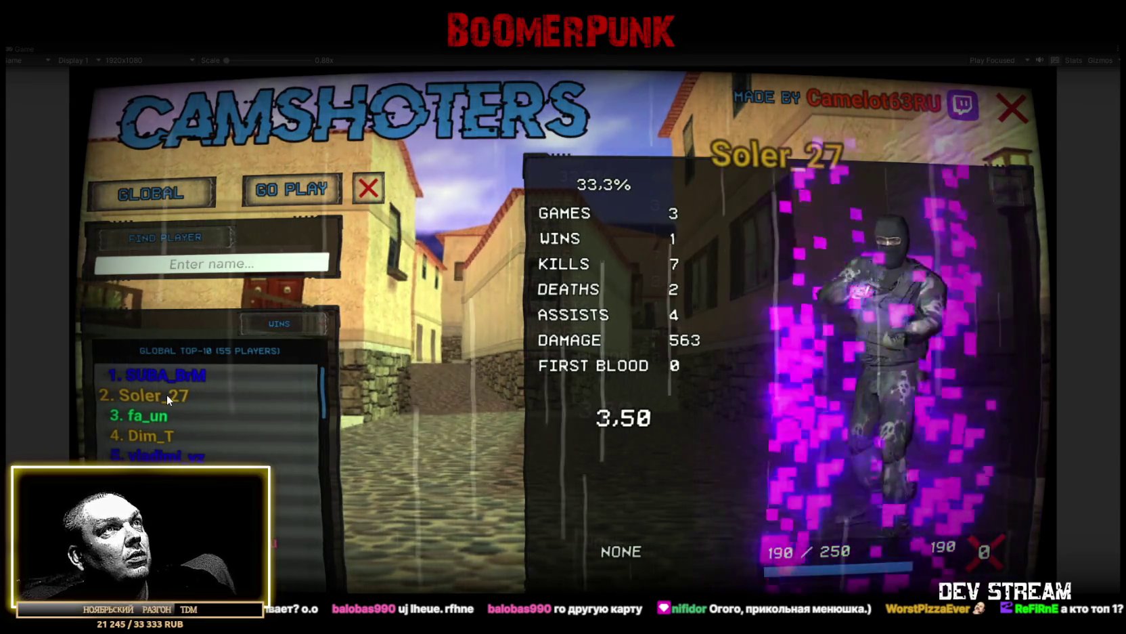
click(151, 420)
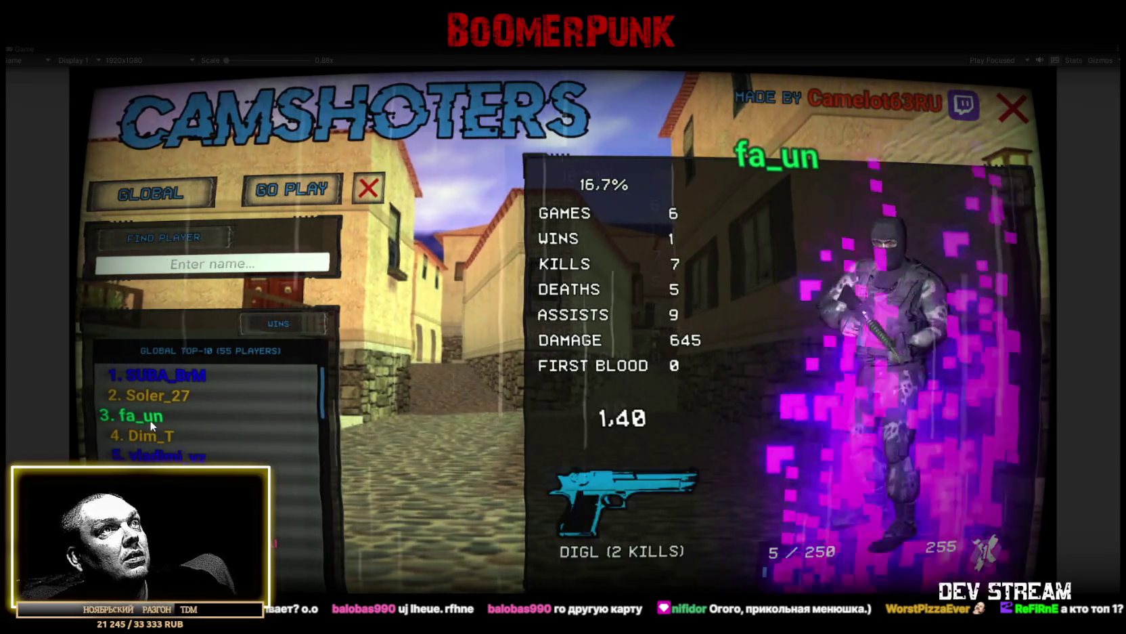
click(158, 438)
click(157, 463)
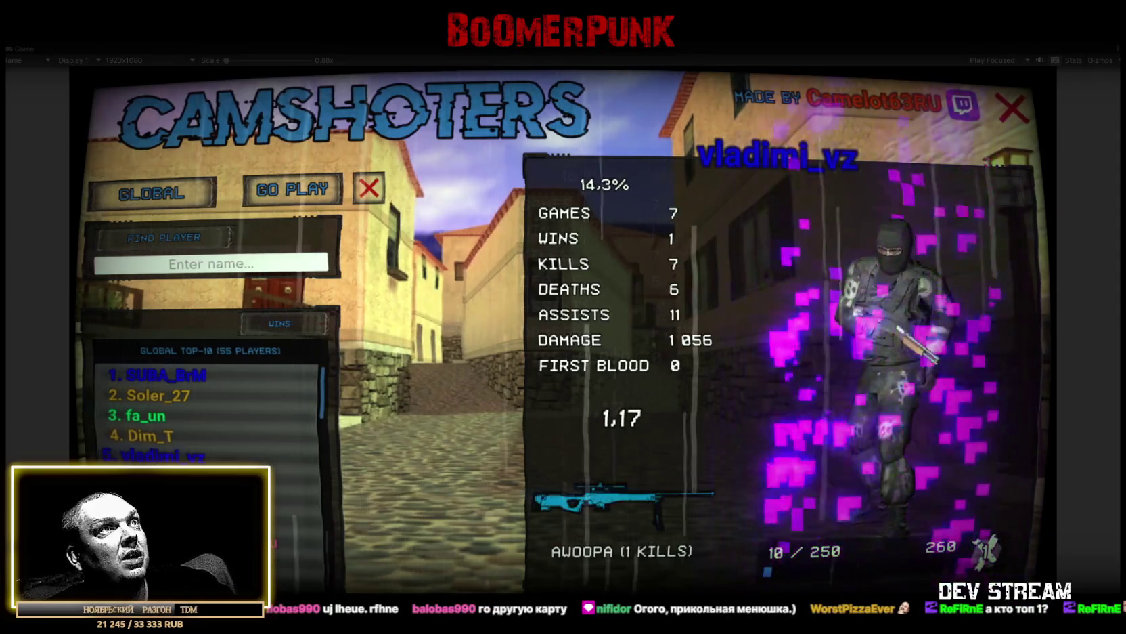
click(156, 476)
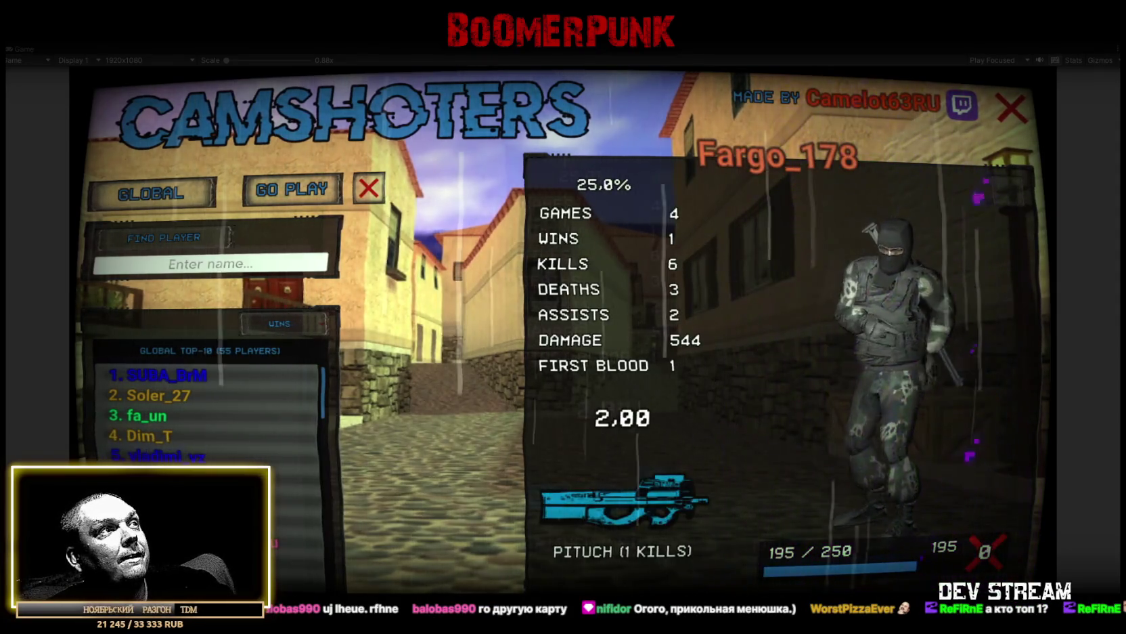
click(156, 497)
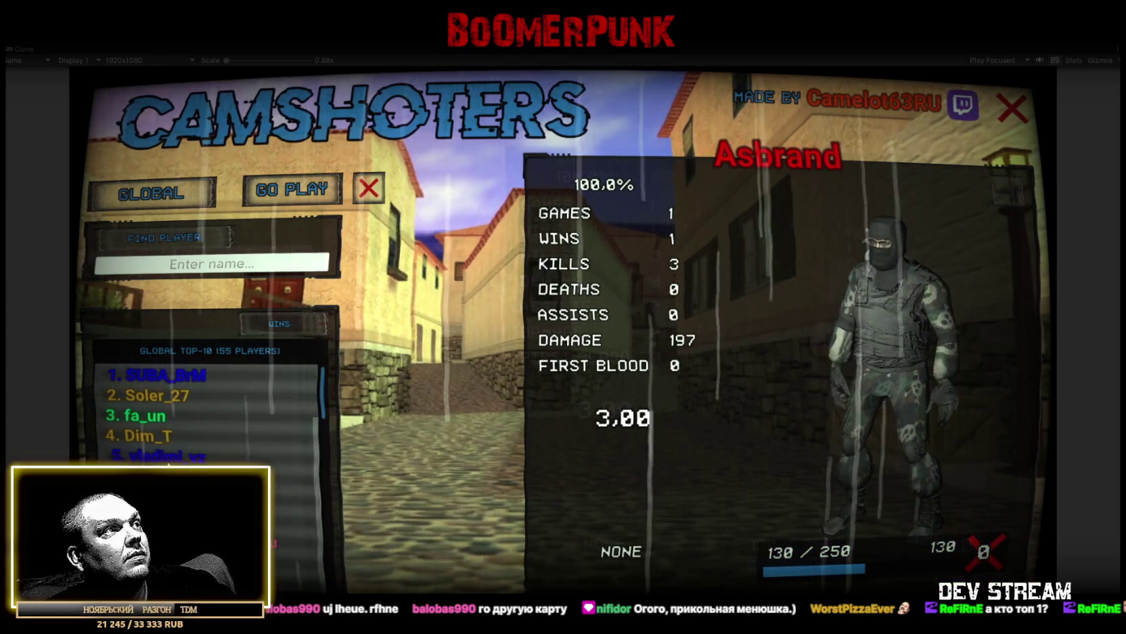
click(156, 516)
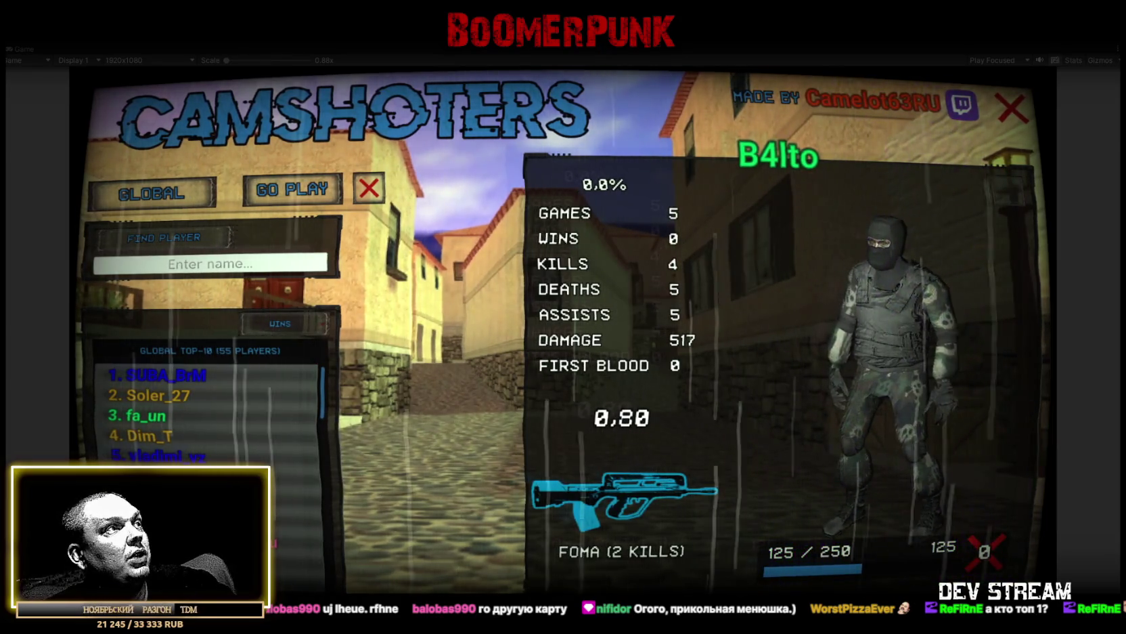
Step back up the ranked list to the top player's stats card
click(162, 497)
click(169, 474)
click(169, 455)
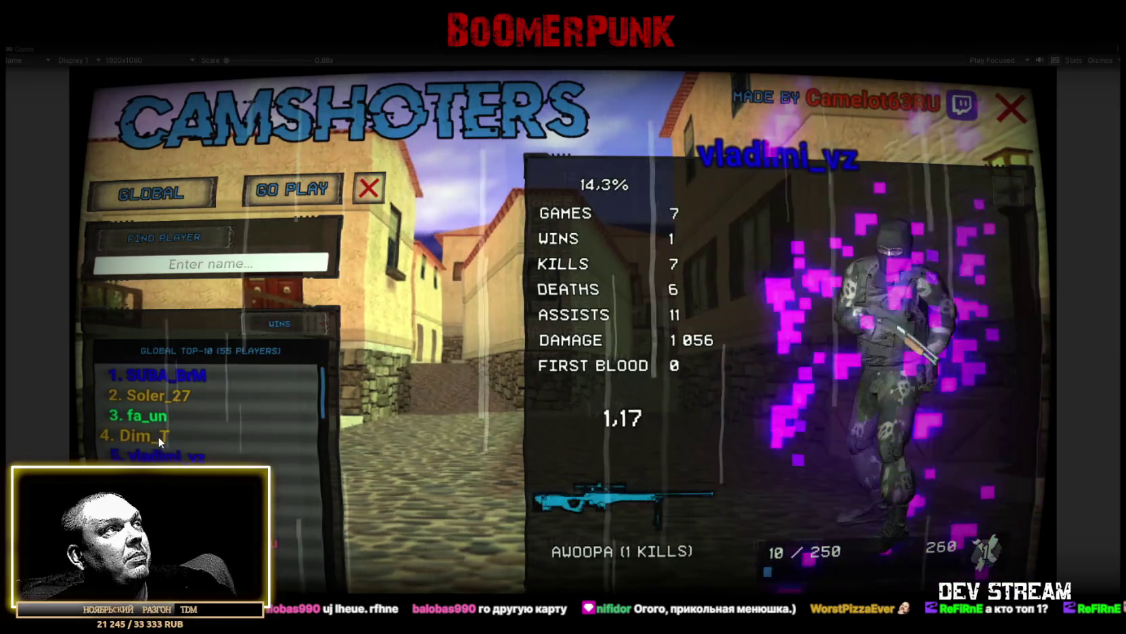
click(160, 435)
click(162, 395)
click(164, 371)
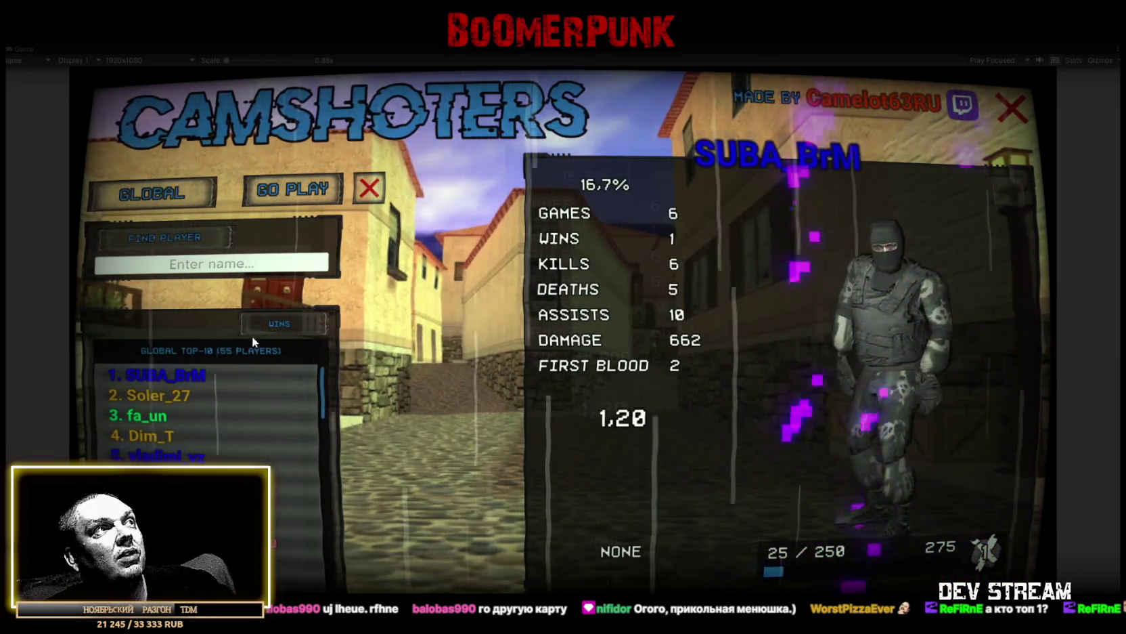
click(273, 325)
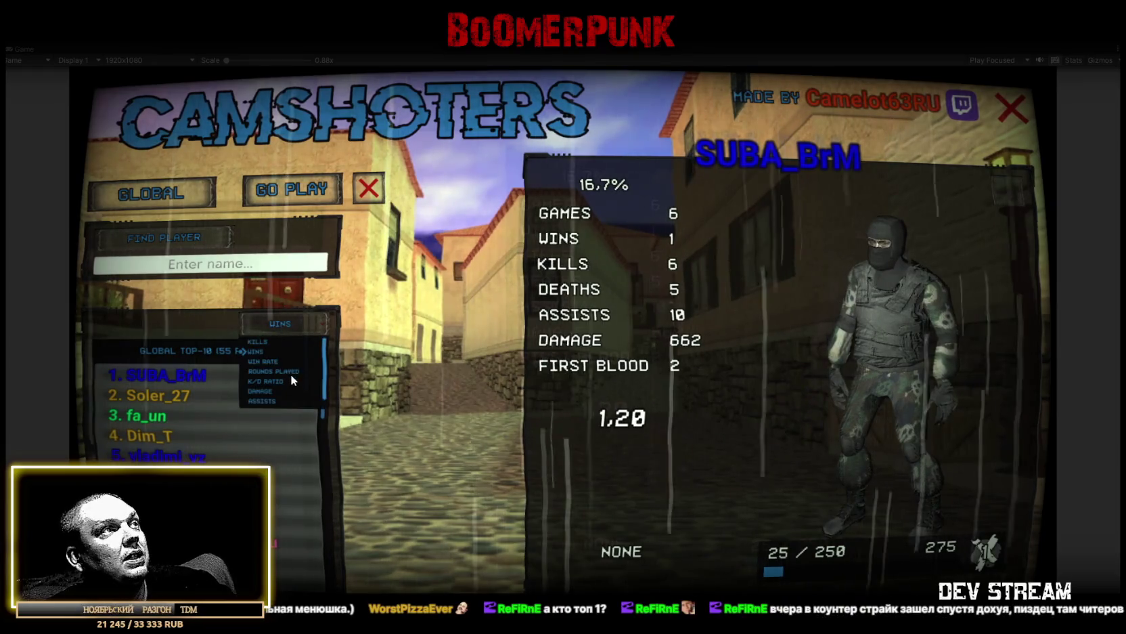
Rank the leaderboard by FIRST BLOODS, browse the top six profiles, then stop Play mode
click(277, 402)
click(172, 376)
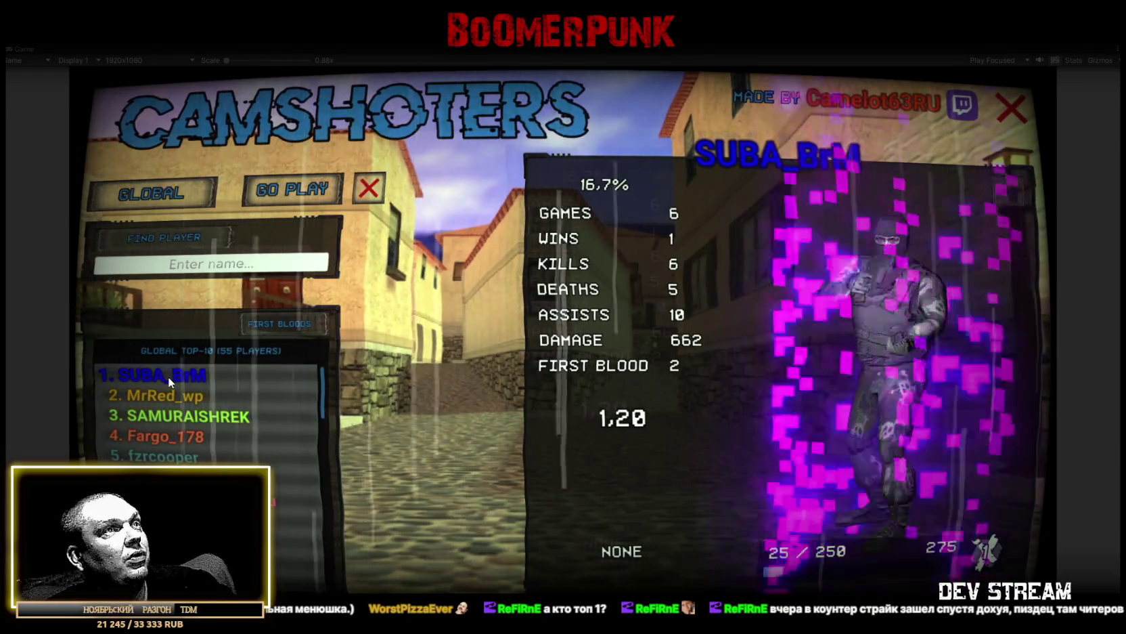
click(151, 398)
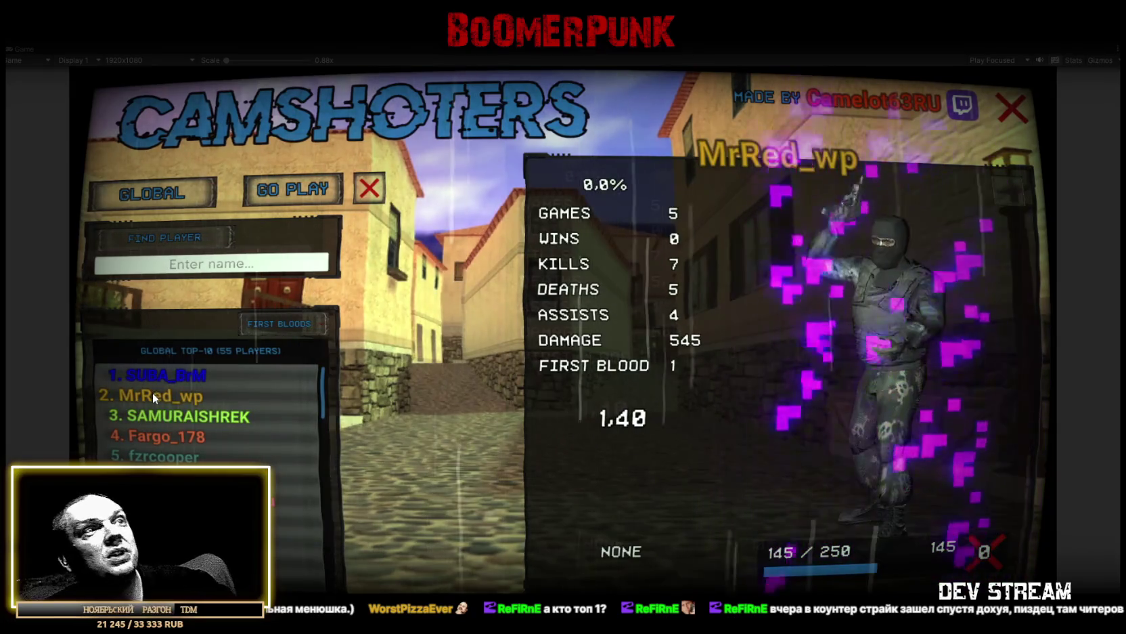
click(209, 417)
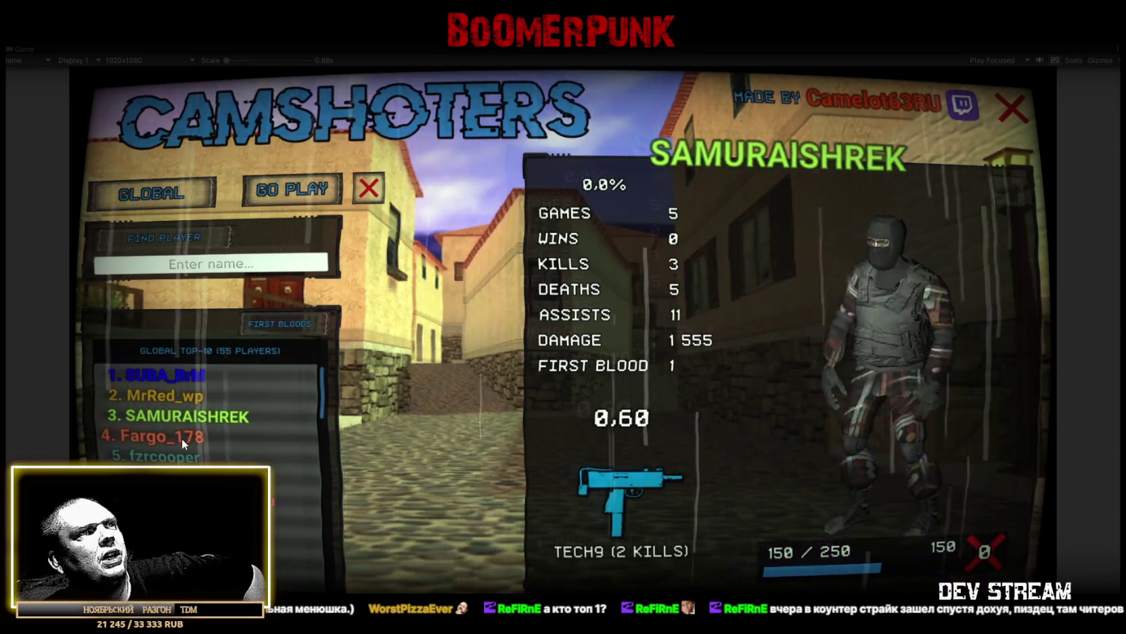
click(180, 438)
click(169, 459)
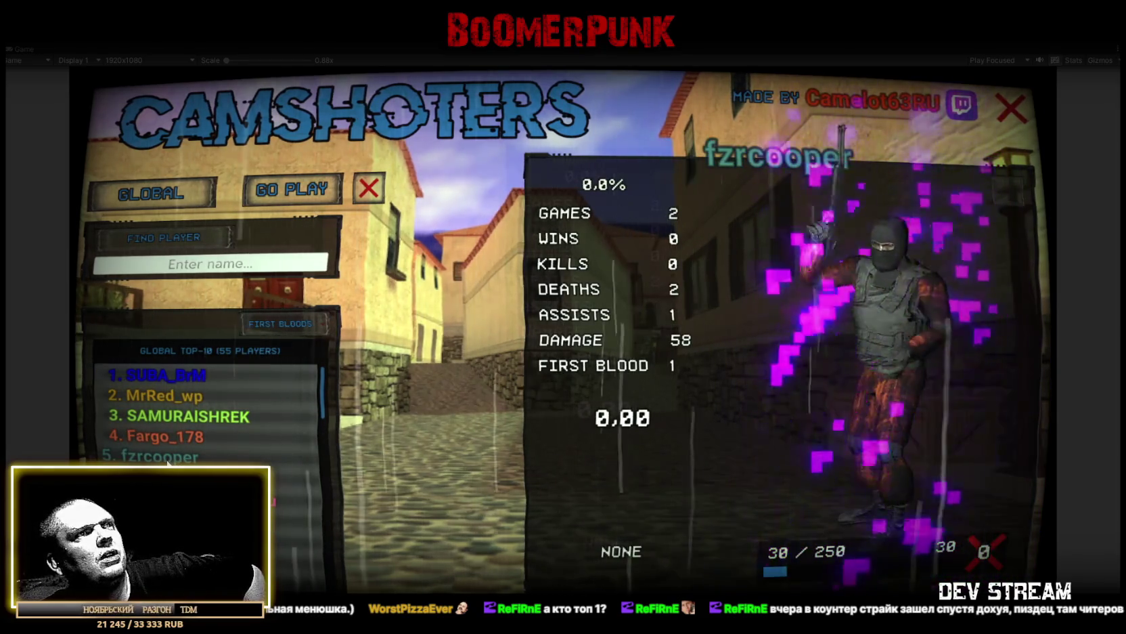
click(162, 478)
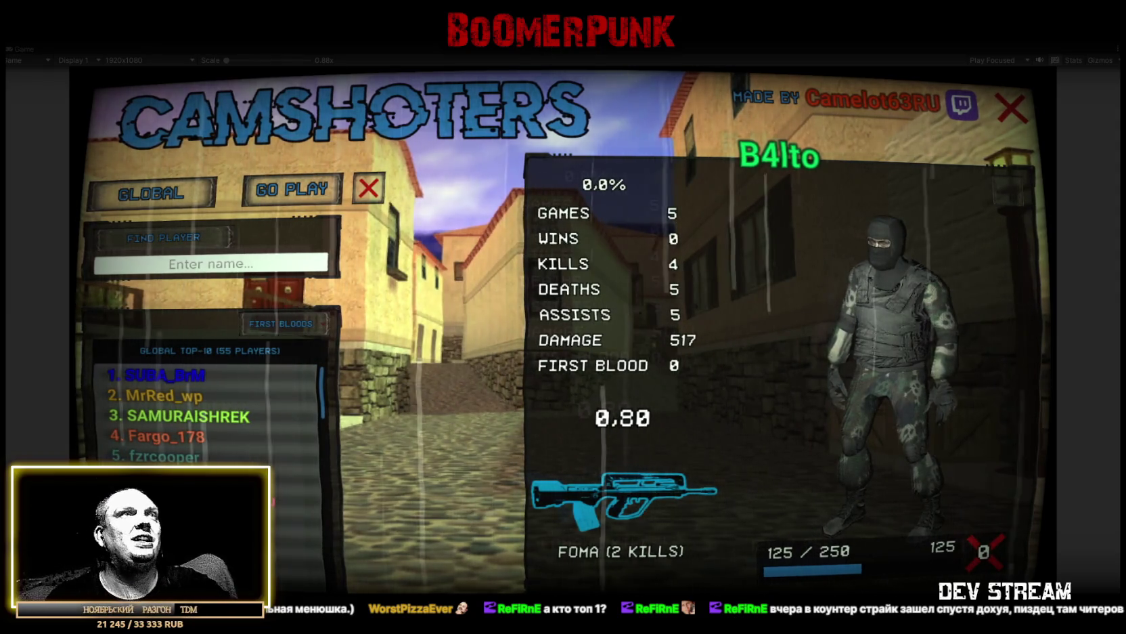
click(553, 40)
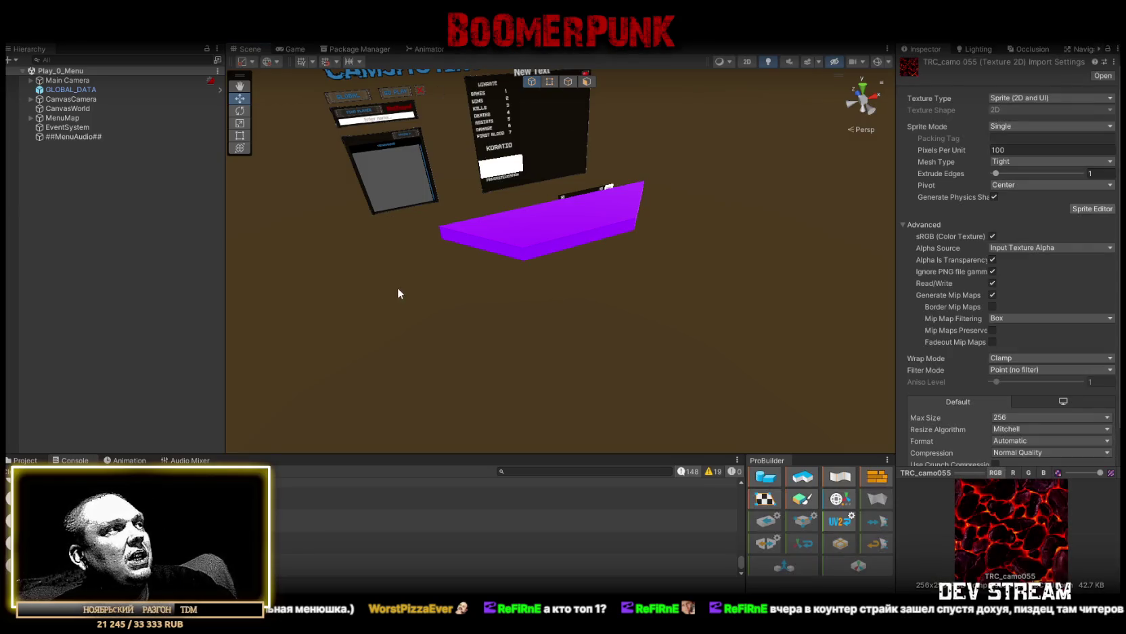
Clear the Console, show the Camo folder in the Project view, and switch to Blockbench
click(23, 467)
click(24, 461)
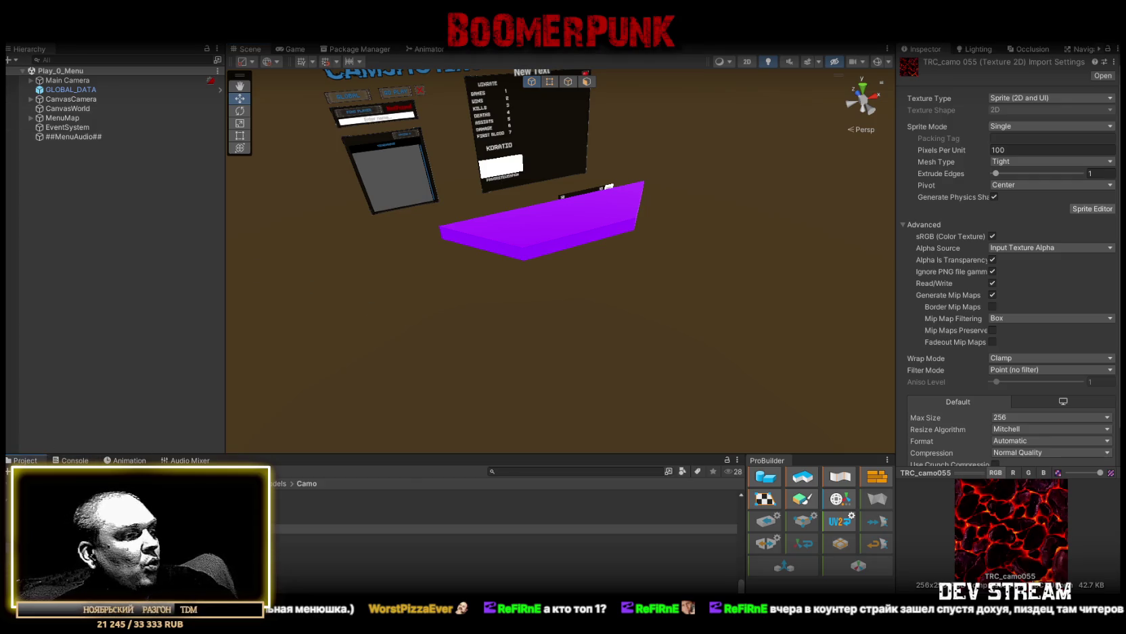
key(alt+Tab)
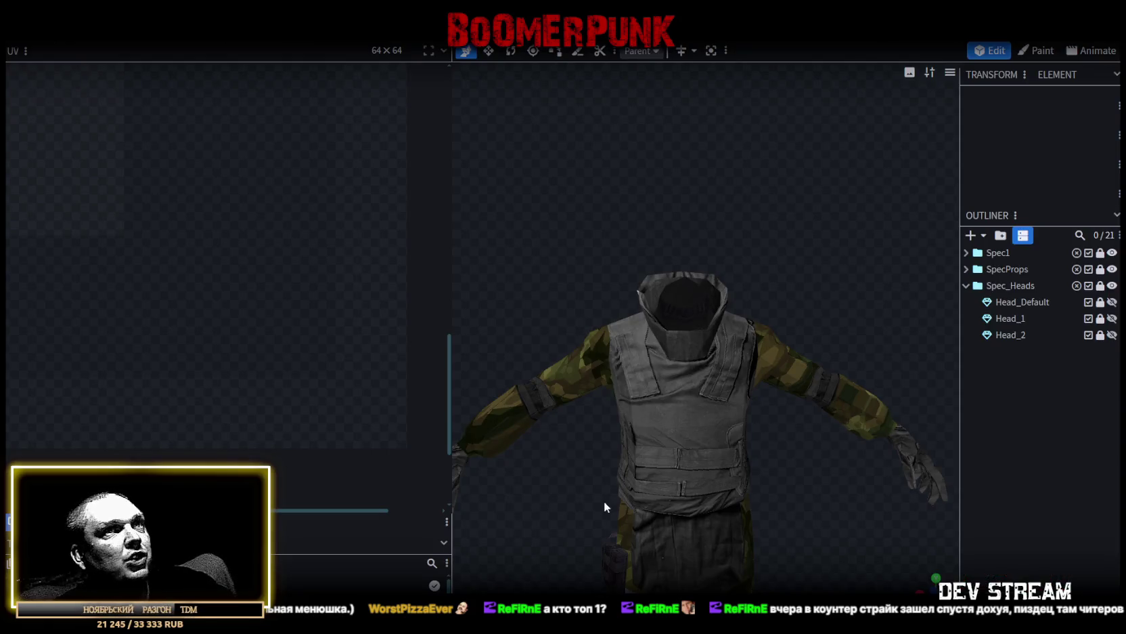
Make Head_2's balaclava visible, save the model as CamShoters.bbmodel, and switch to Photoshop
drag(605, 506, 599, 458)
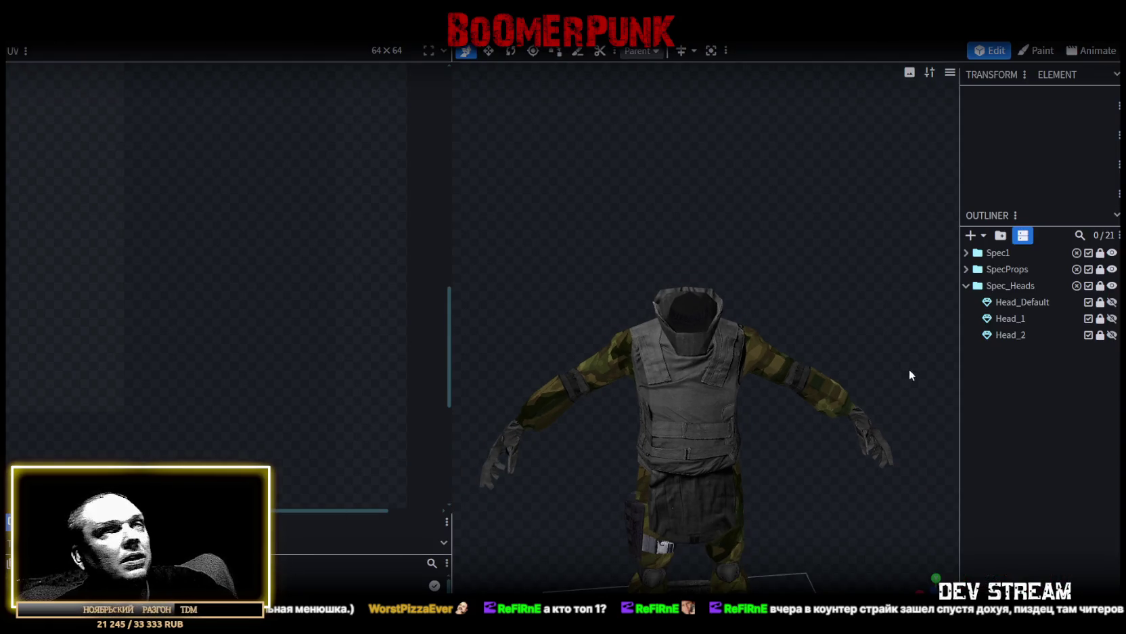
click(1112, 335)
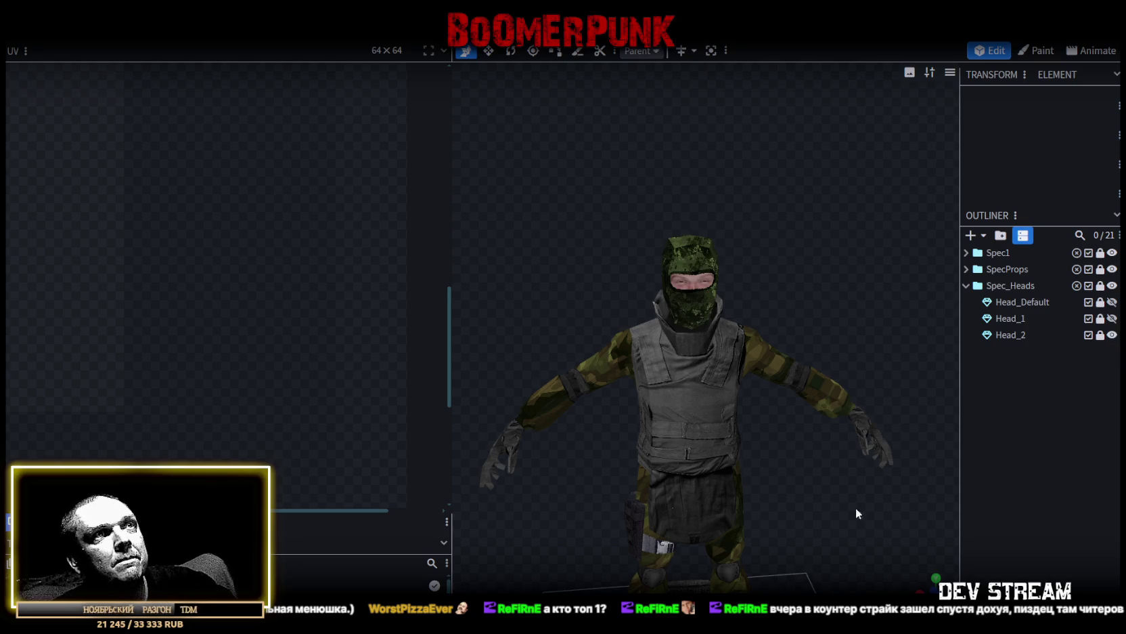
scroll(860, 497, up, 2)
scroll(867, 480, up, 4)
key(ctrl+s)
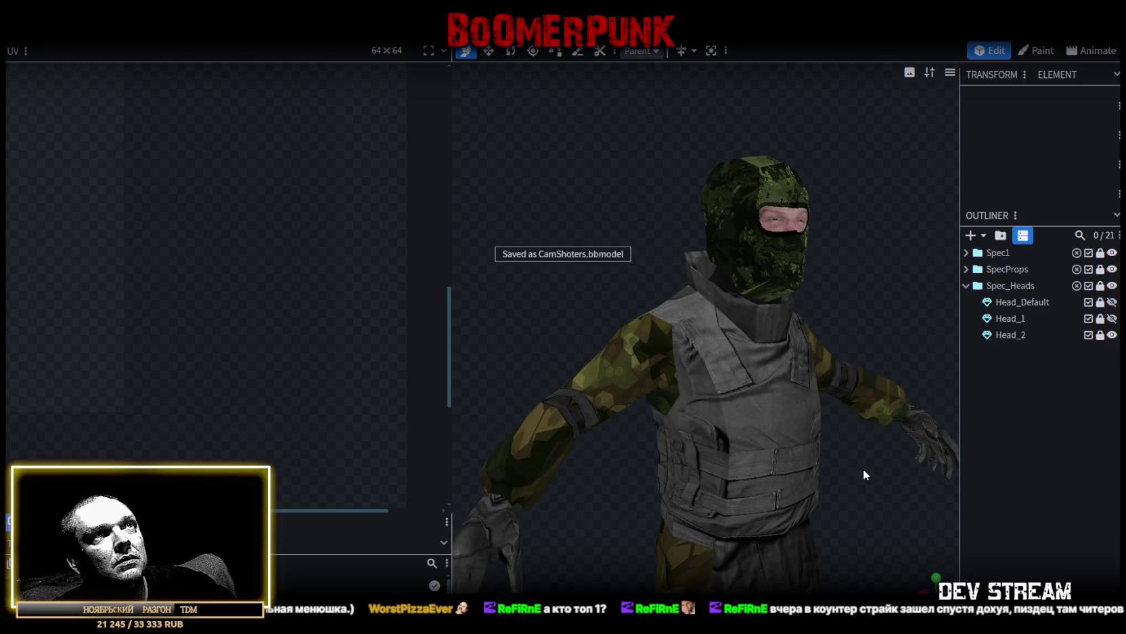
scroll(846, 470, down, 2)
scroll(826, 471, down, 2)
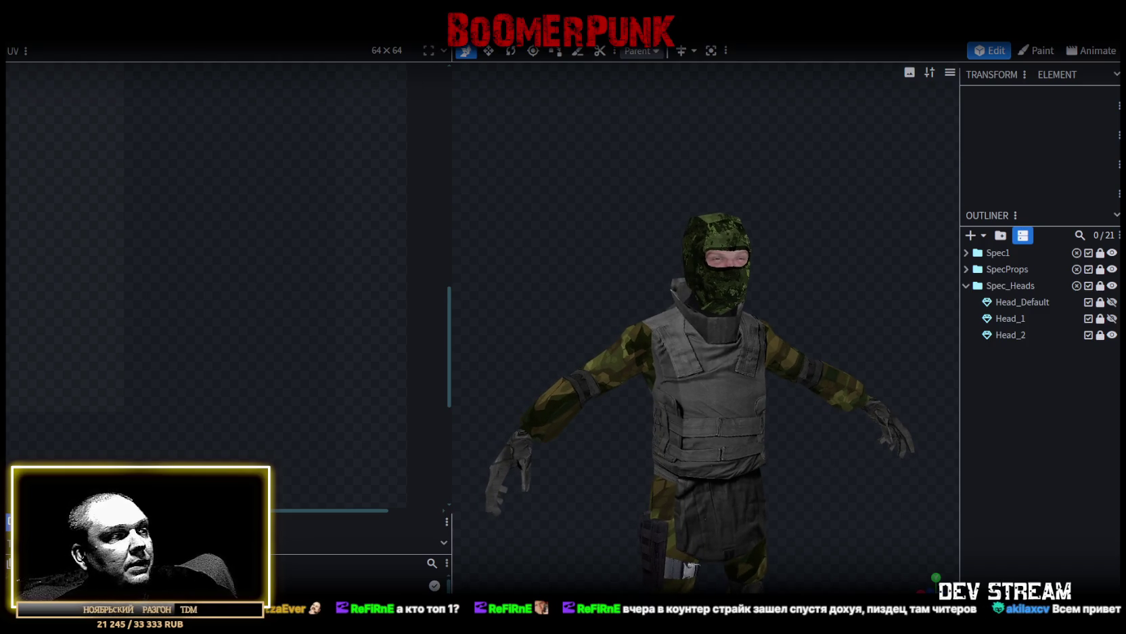
key(alt+Tab)
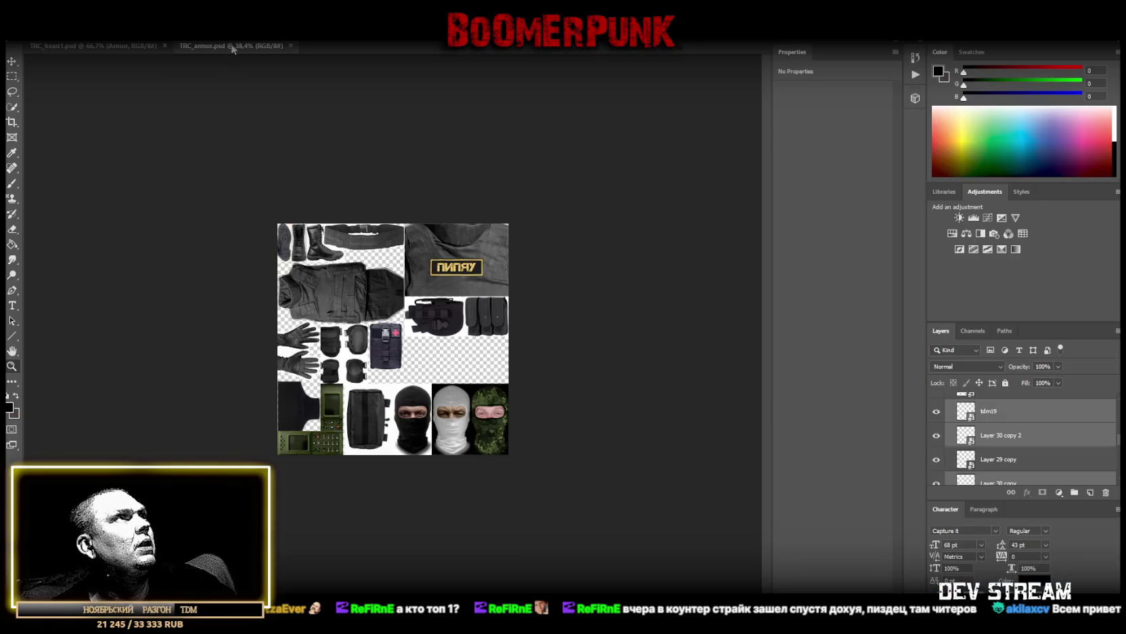
In TRC_head1.psd, collapse the Armor layer group and minimize Photoshop to the desktop
click(79, 47)
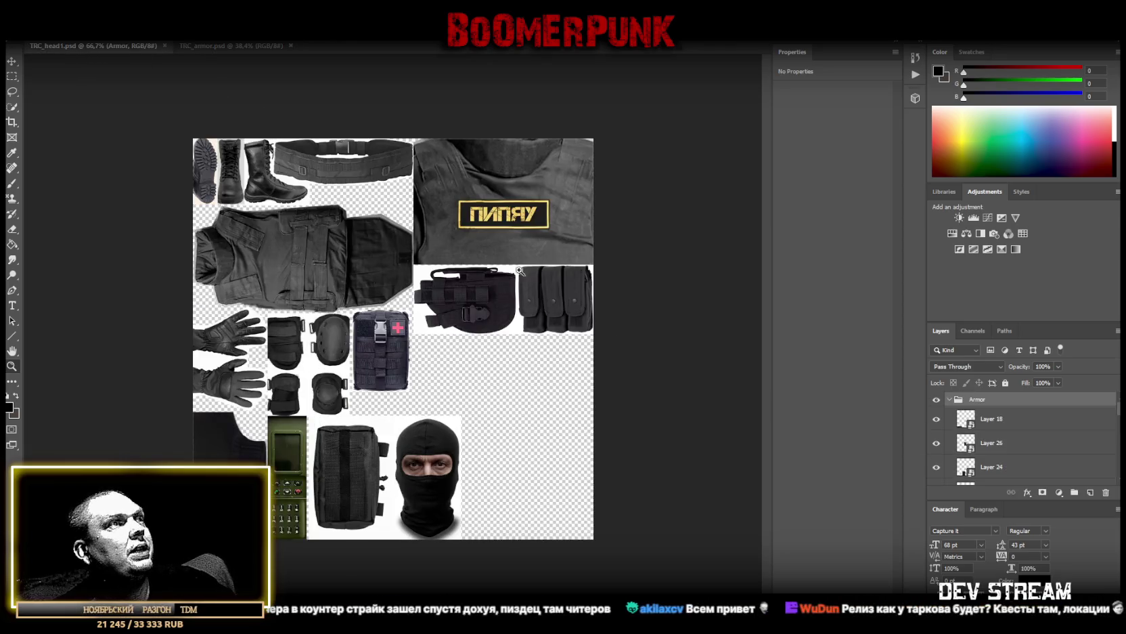
scroll(993, 445, down, 1)
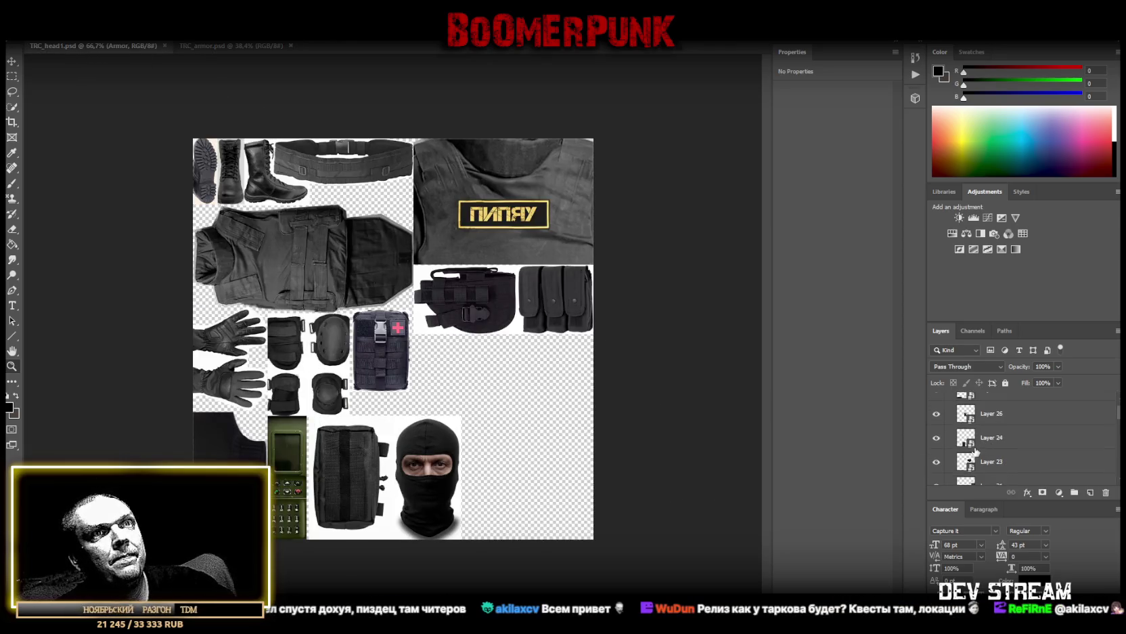
scroll(1015, 467, up, 2)
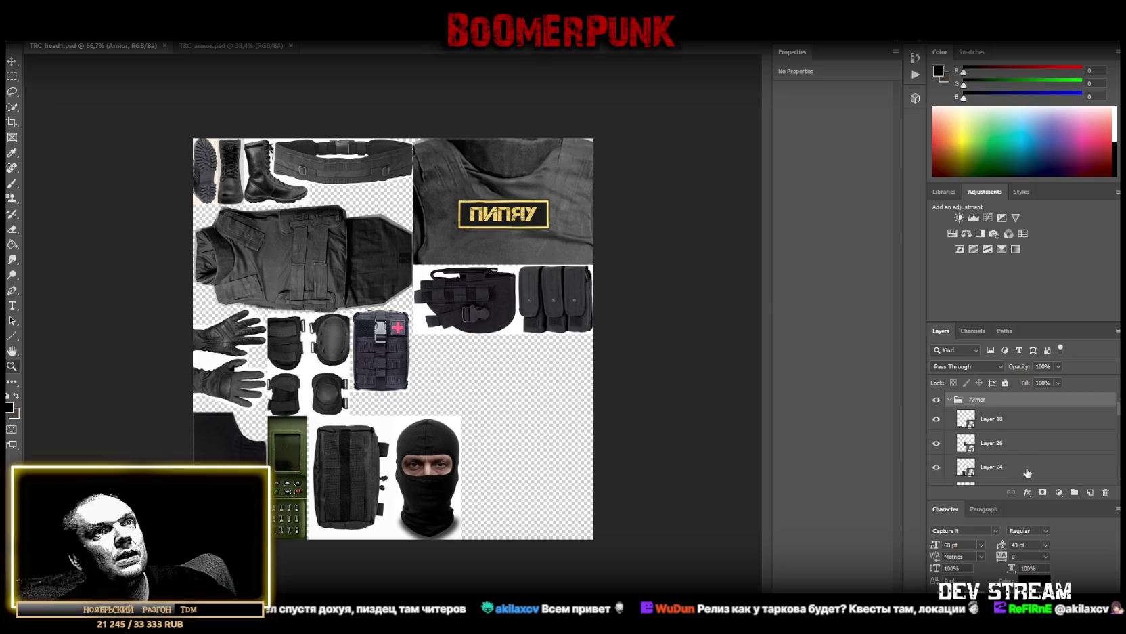
click(1009, 417)
click(950, 400)
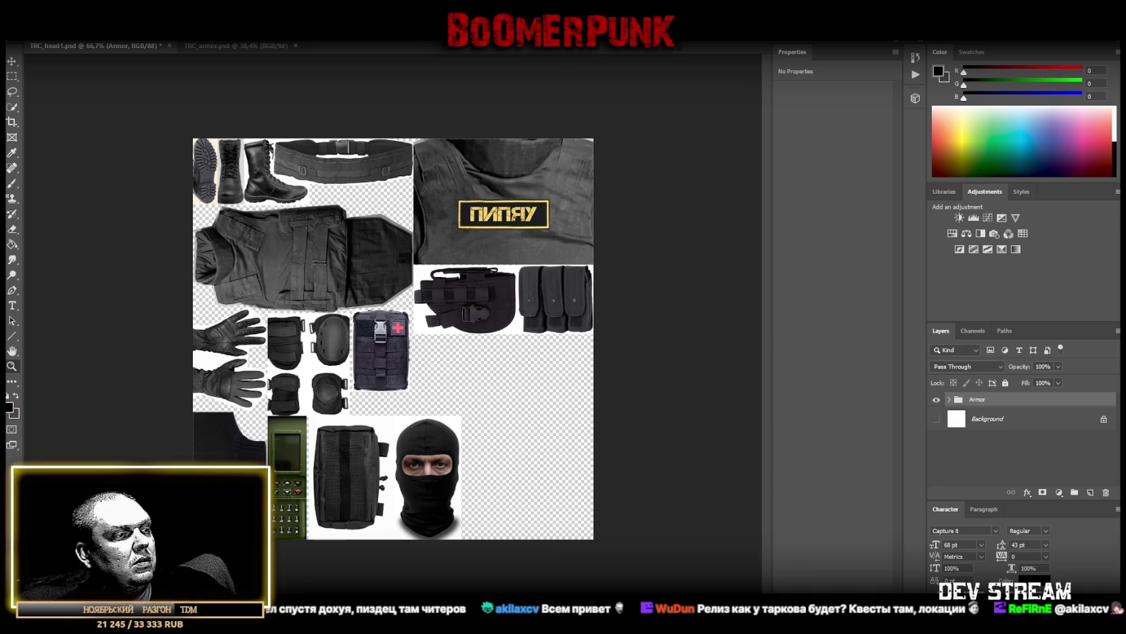
key(super+d)
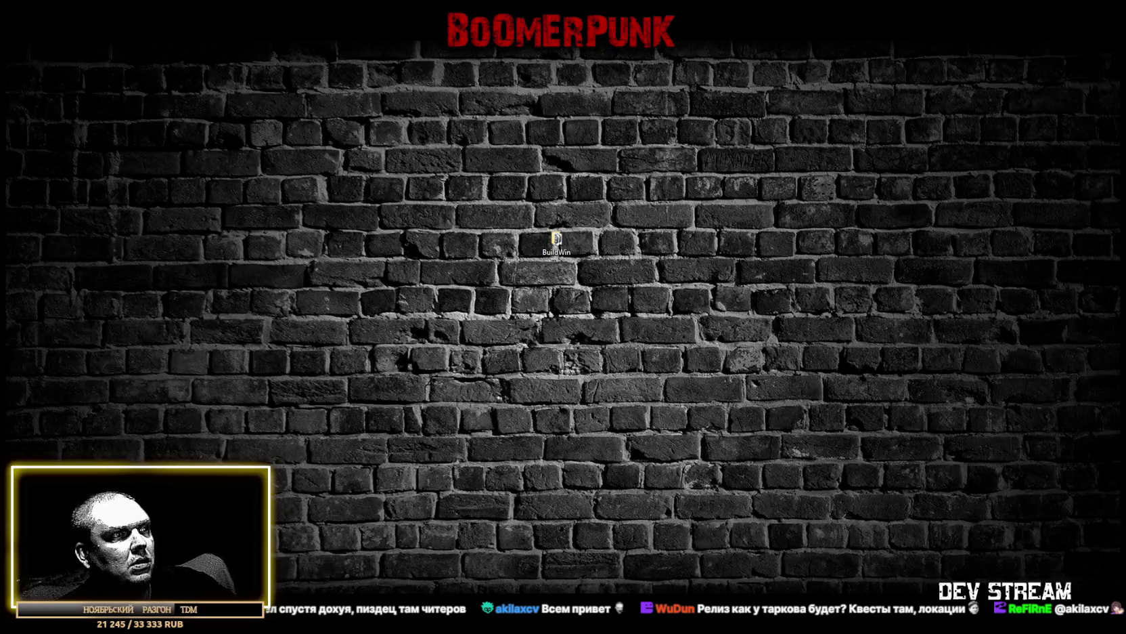
Toggle the desktop view to try returning to the Photoshop armor texture document
key(super+d)
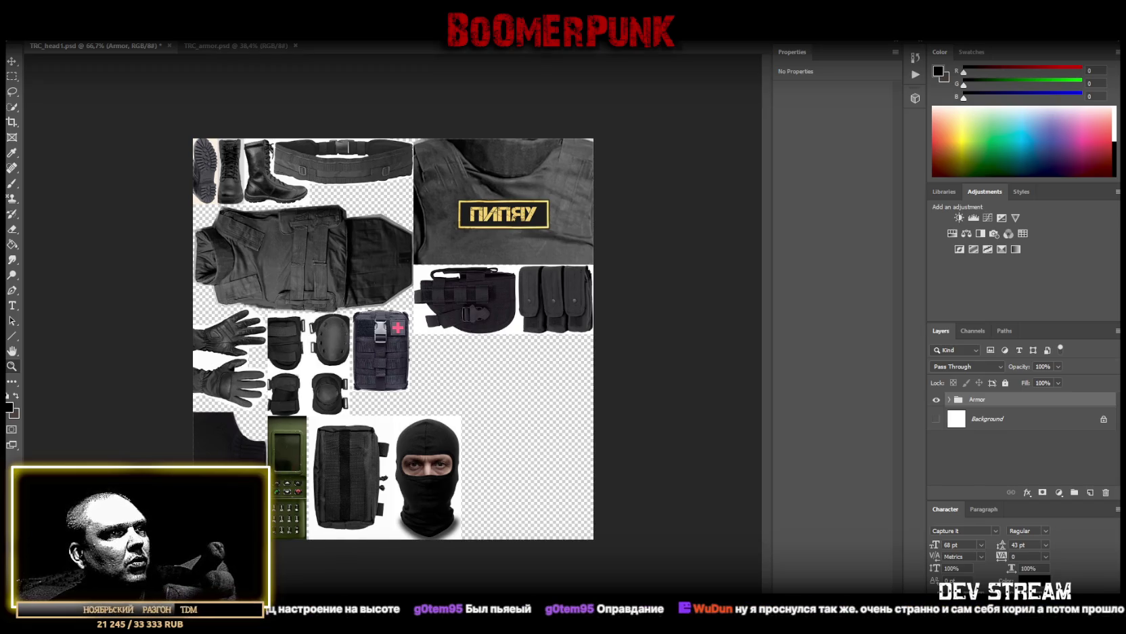
key(alt+Tab)
scroll(410, 392, up, 3)
scroll(406, 393, down, 3)
click(348, 346)
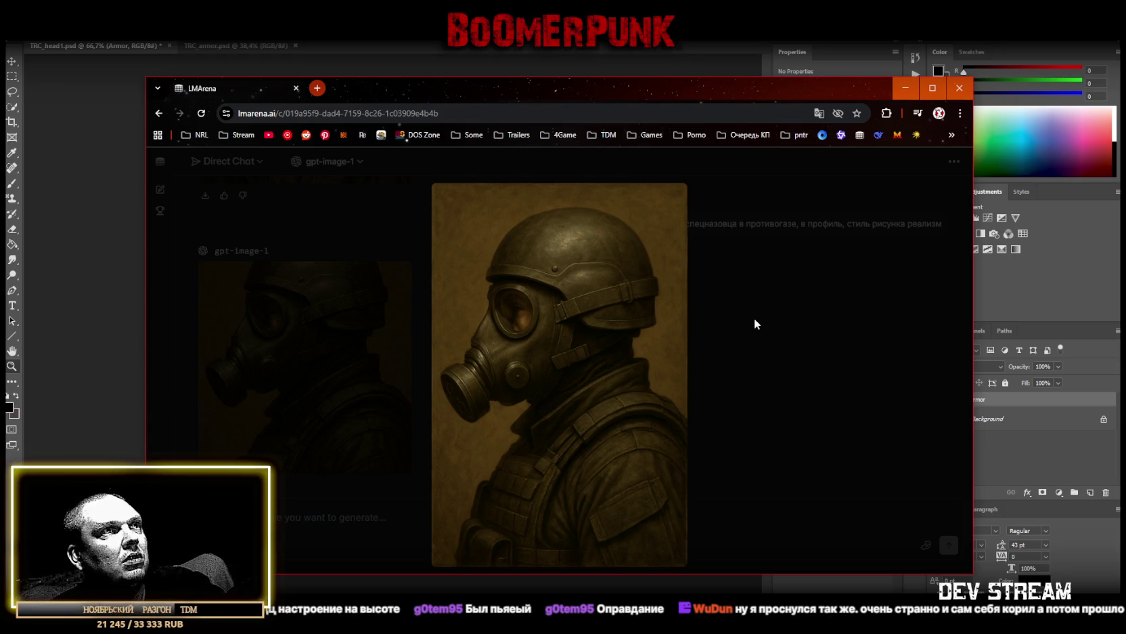
click(426, 64)
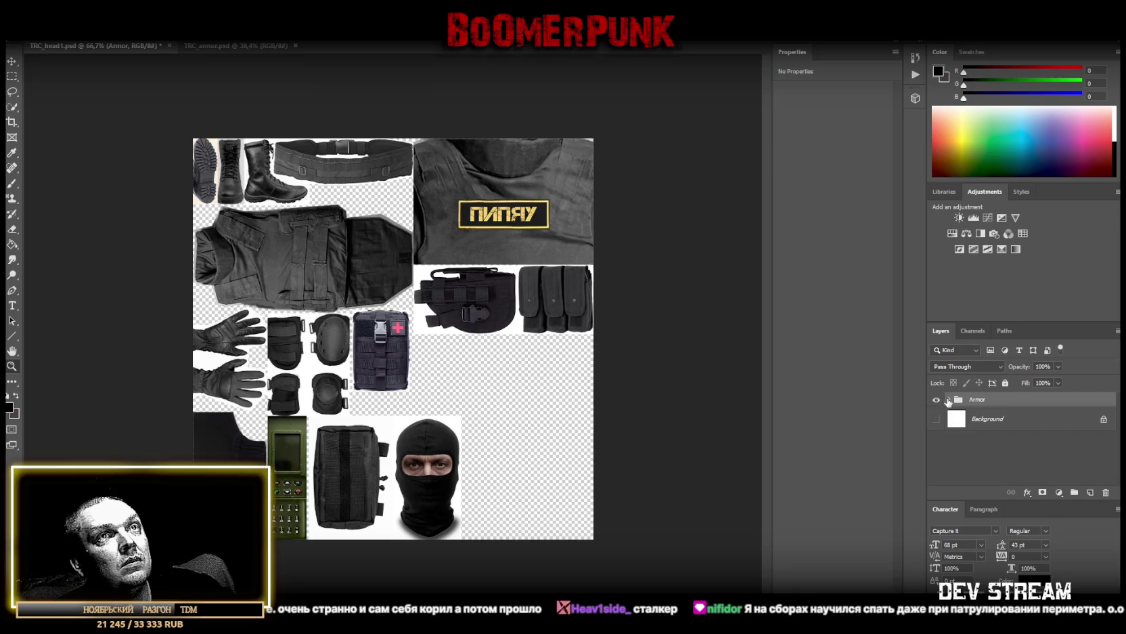
Check the canvas by toggling the Armor group, then paste the gas-mask photo as a new layer
click(936, 399)
click(936, 400)
key(ctrl+v)
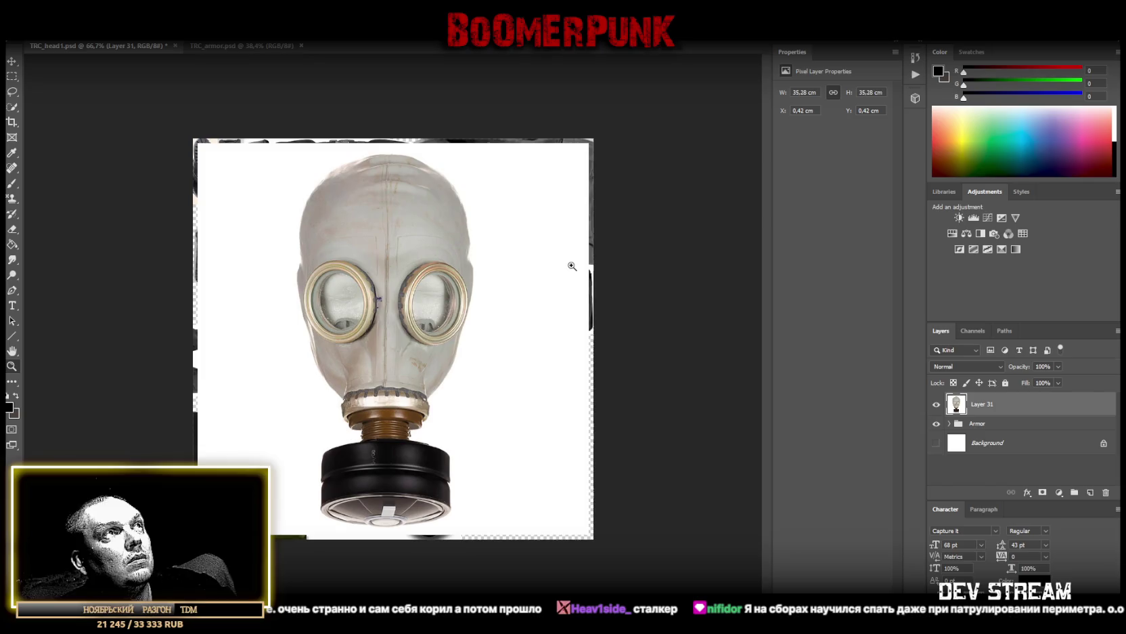
Copy a rectangular selection around the gas mask onto its own layer with Layer Via Copy
click(13, 77)
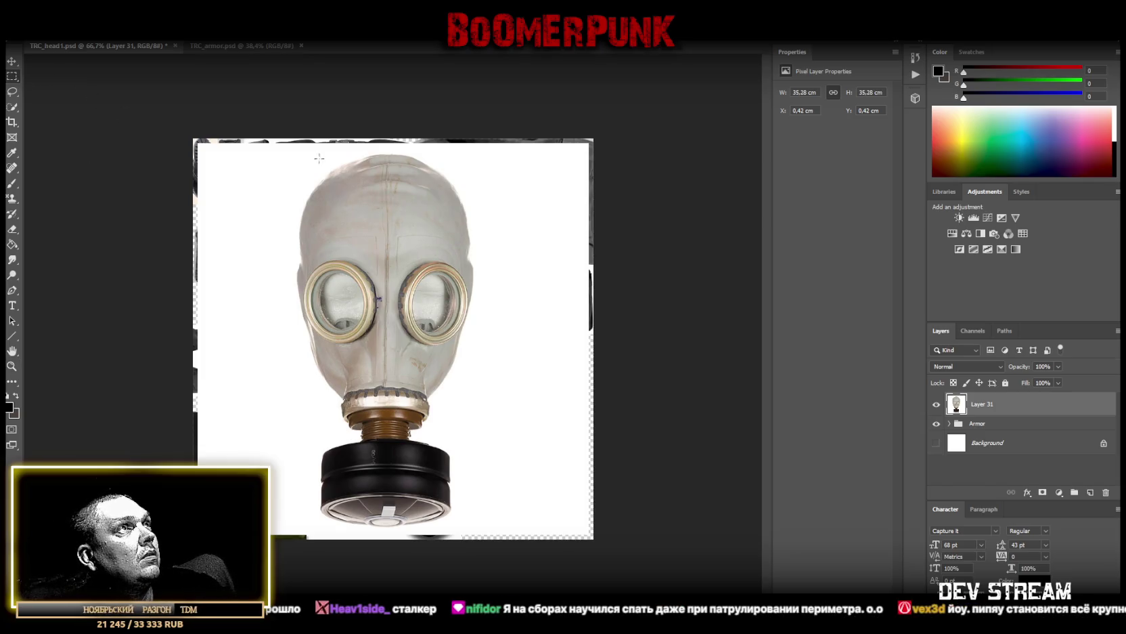
drag(294, 146, 467, 529)
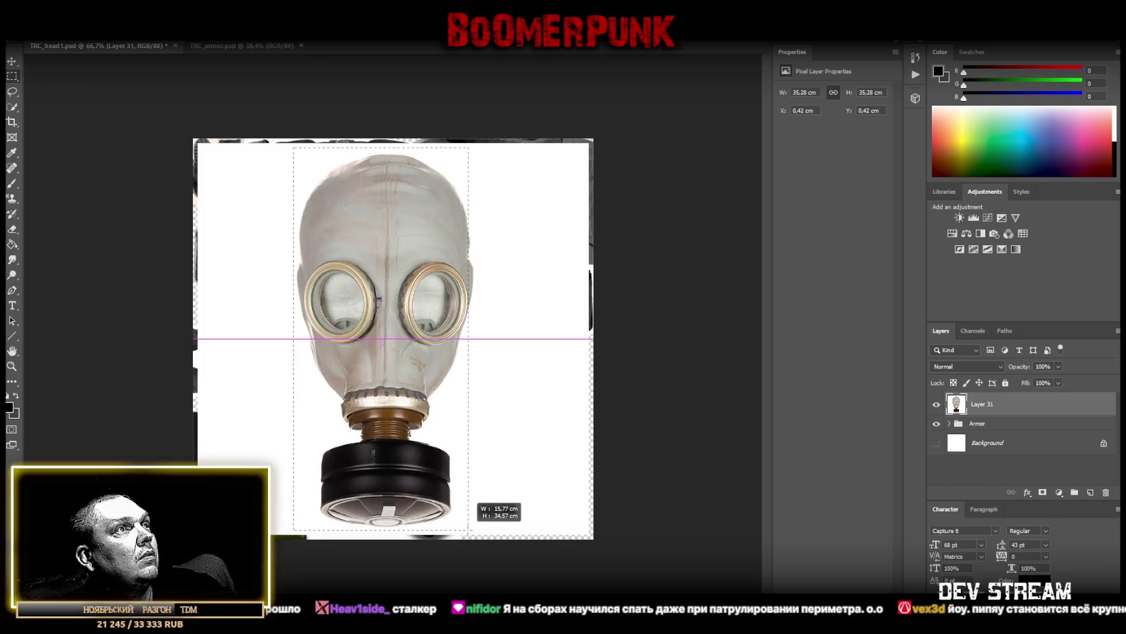
drag(467, 529, 477, 525)
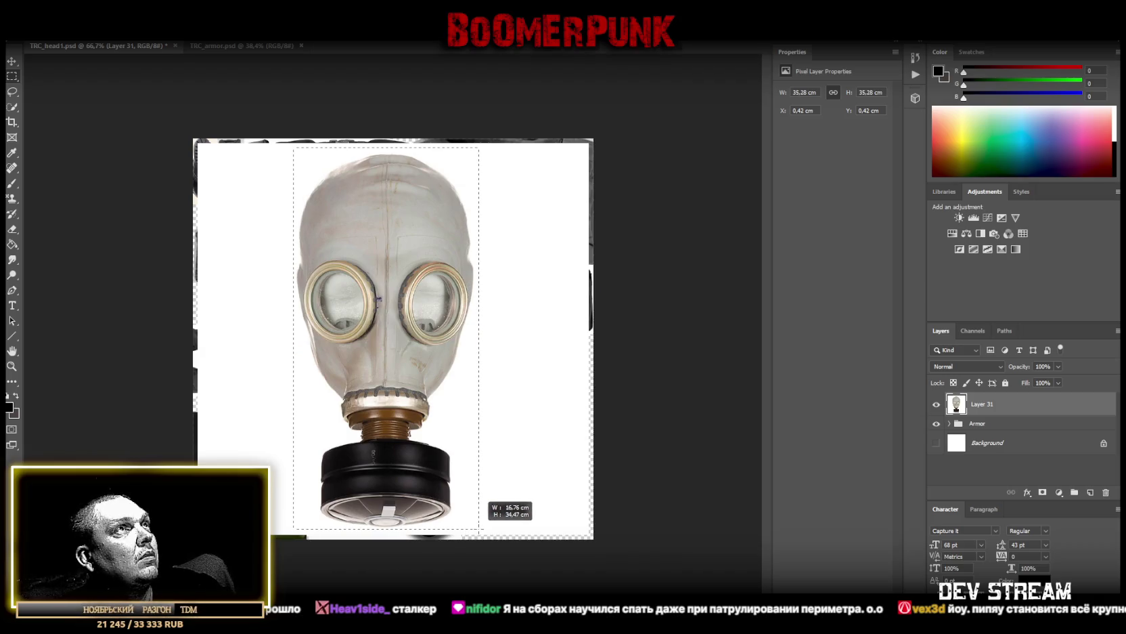
click(477, 525)
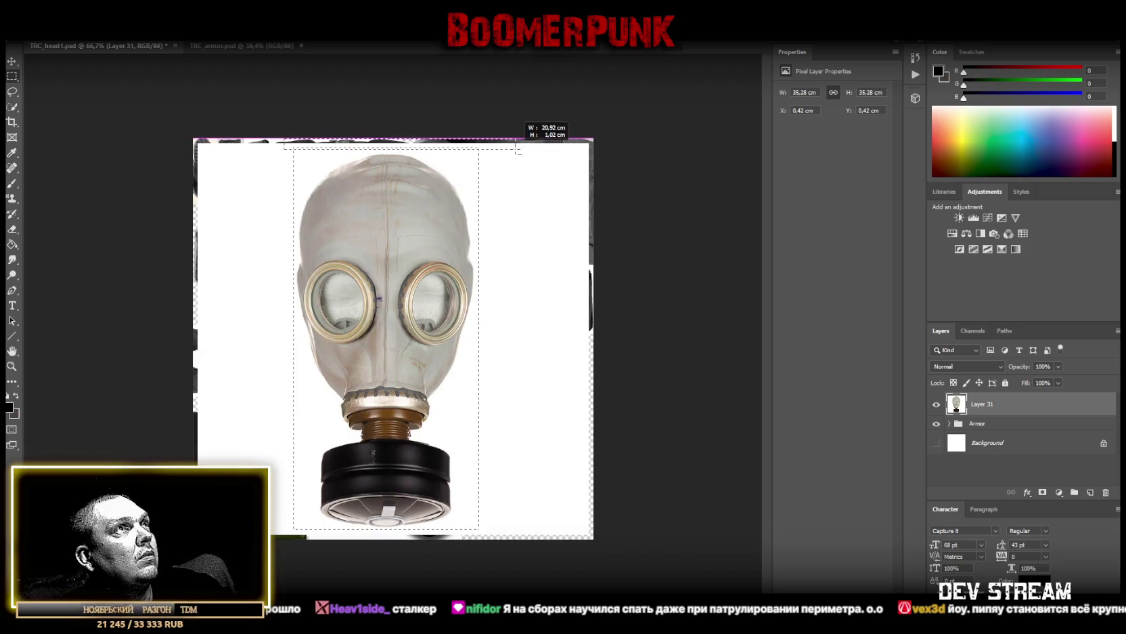
right_click(371, 207)
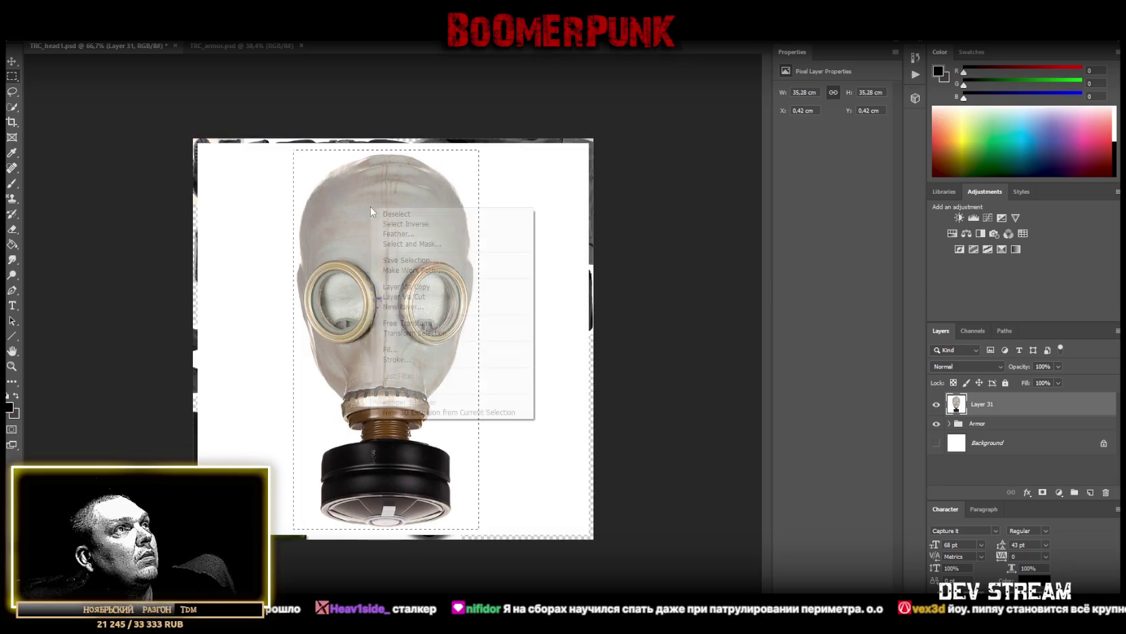
click(406, 287)
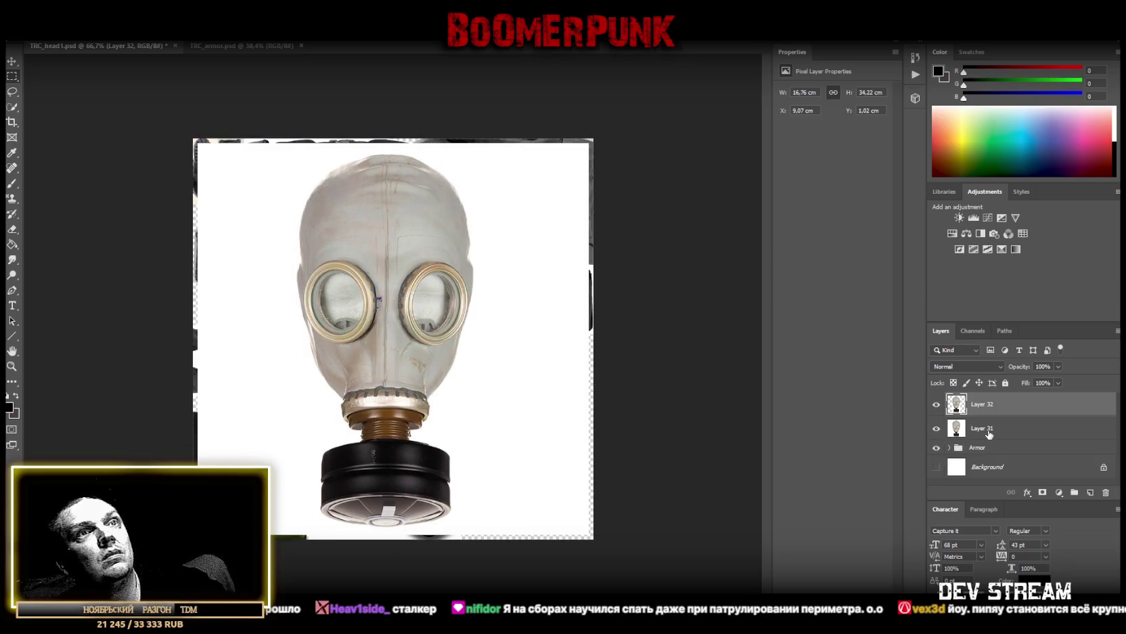
Delete the original Layer 31, convert Layer 32 to a smart object and start shrinking it
click(985, 429)
key(Delete)
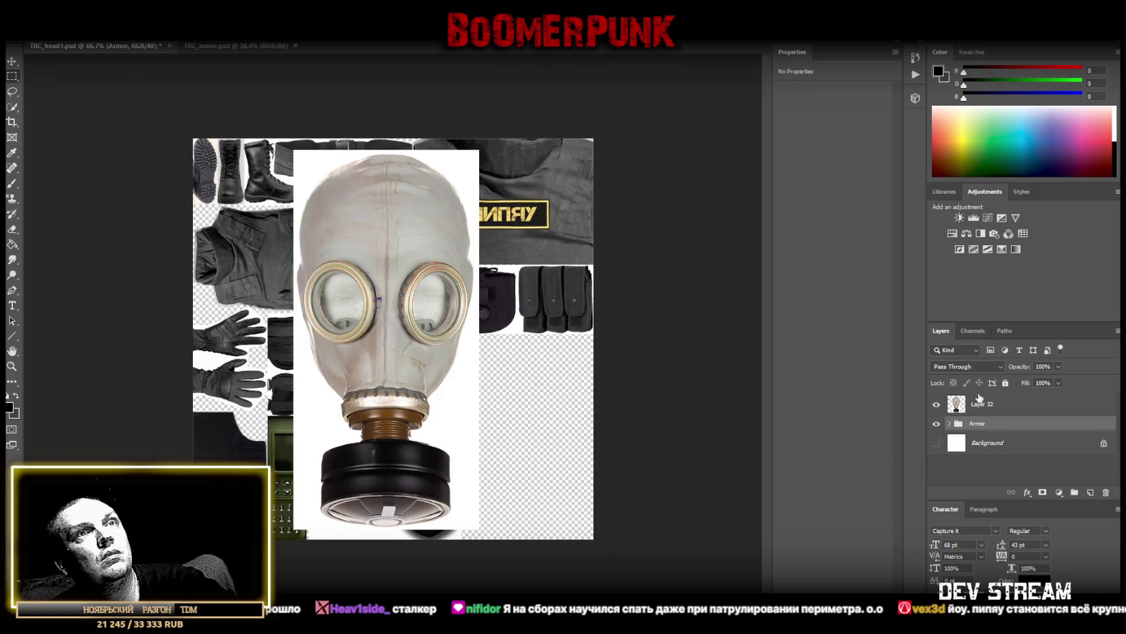
right_click(983, 406)
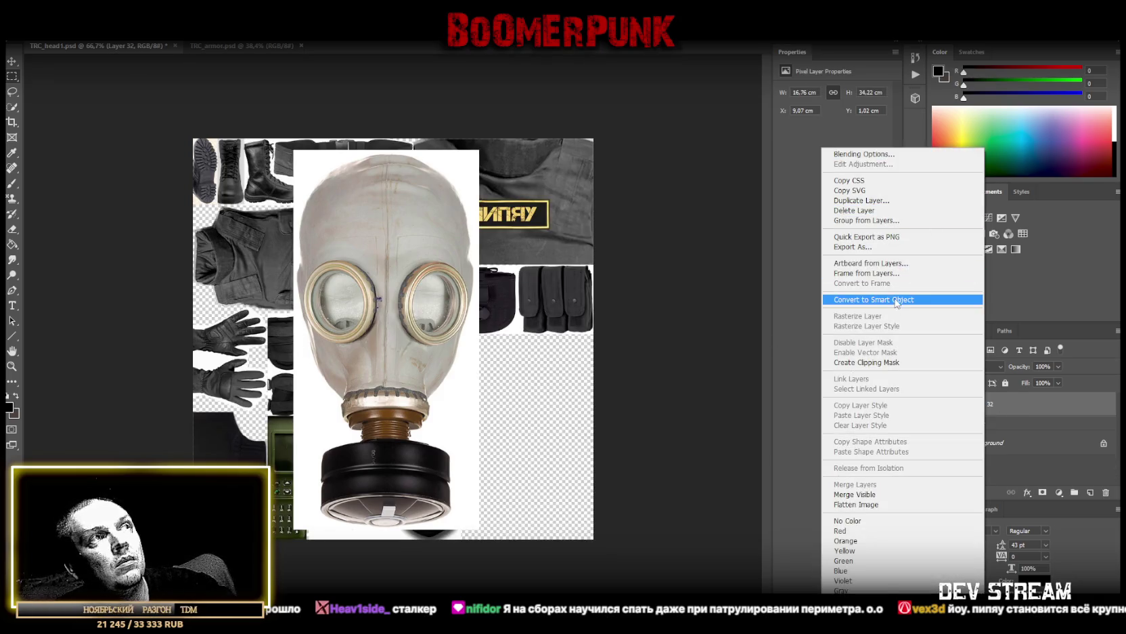
click(892, 299)
key(ctrl+t)
drag(480, 150, 399, 322)
Scale the gas mask to 6.17 × 12.59 cm in the top-left corner and hide the Armor group
mouse_move(342, 355)
mouse_down()
mouse_move(391, 385)
mouse_move(498, 367)
mouse_up()
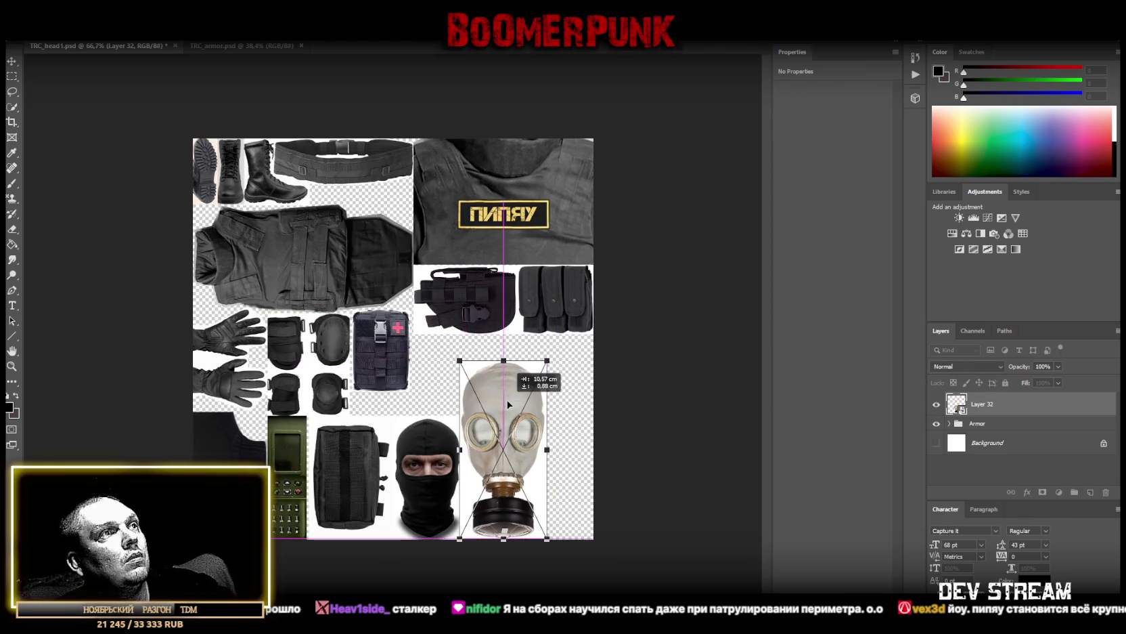
drag(498, 367, 498, 409)
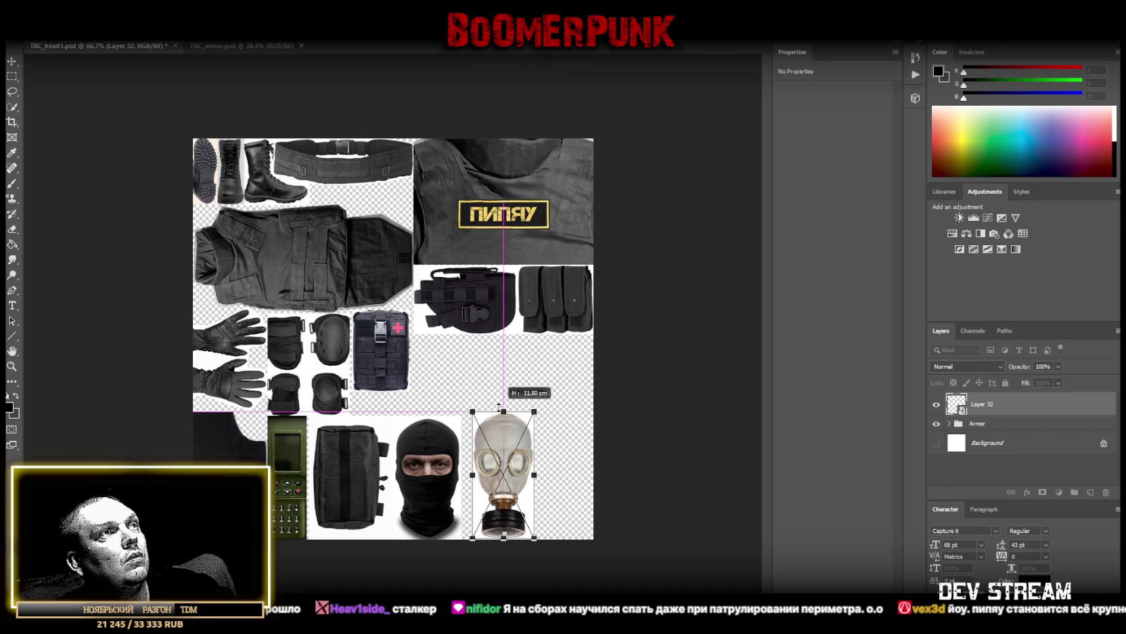
mouse_move(498, 408)
mouse_down()
mouse_move(504, 381)
mouse_move(435, 400)
mouse_up()
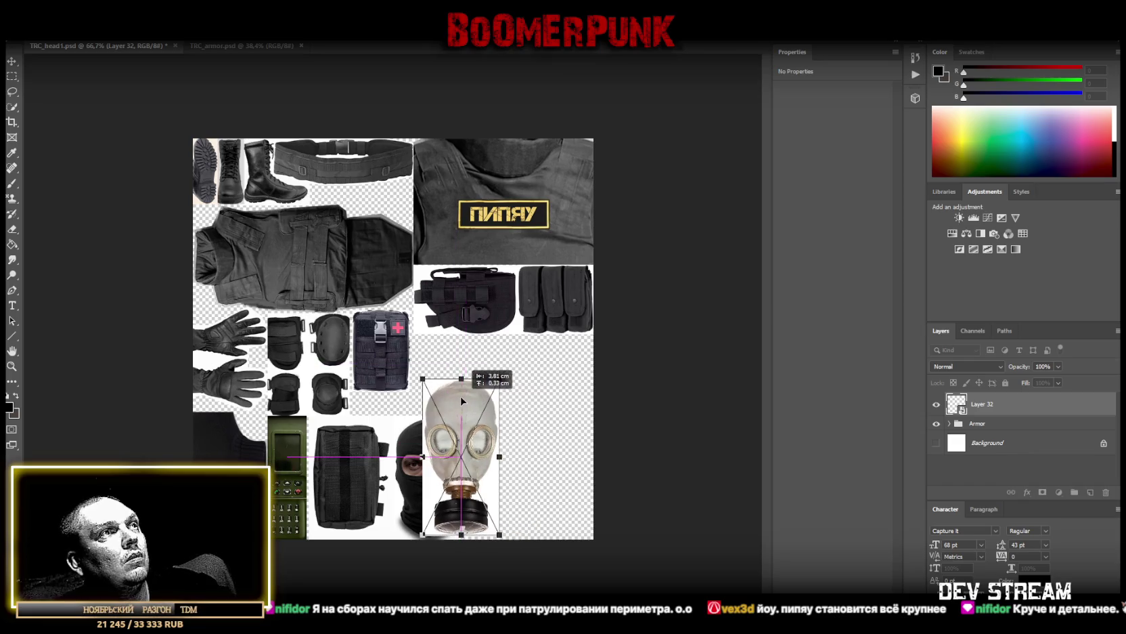
drag(470, 457, 460, 458)
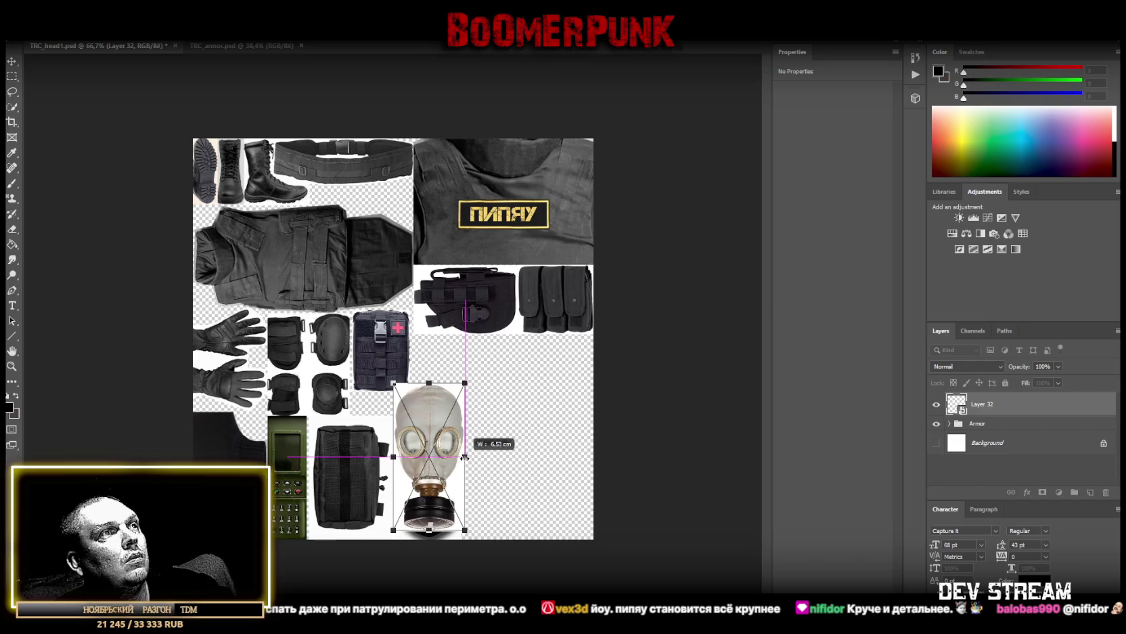
mouse_move(445, 459)
mouse_down()
mouse_move(441, 471)
mouse_move(455, 469)
mouse_up()
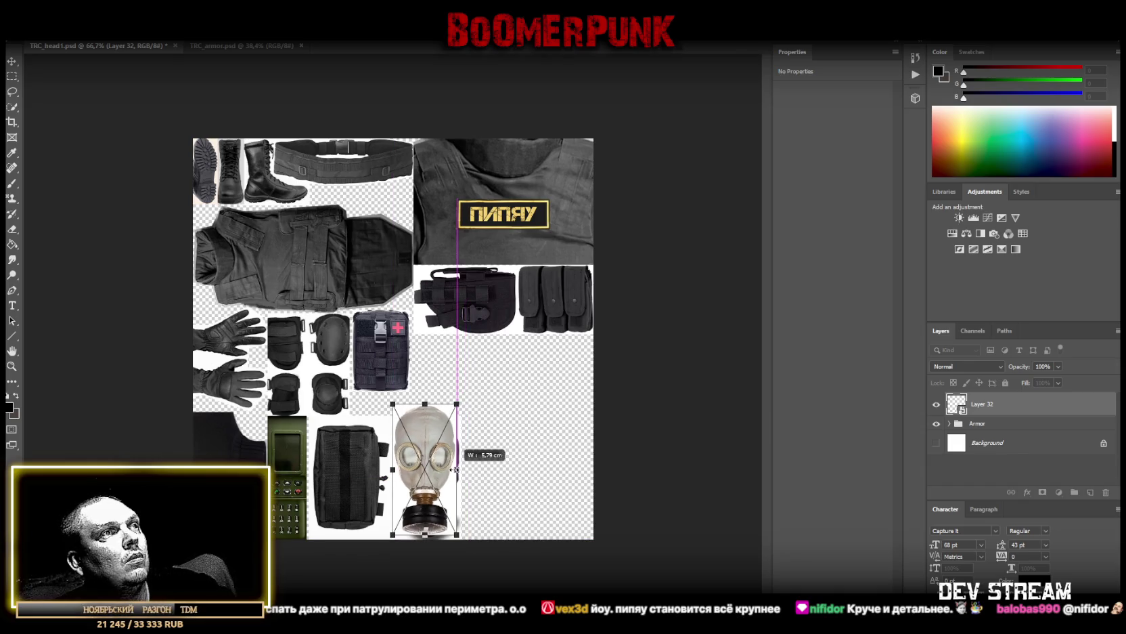
drag(456, 469, 247, 221)
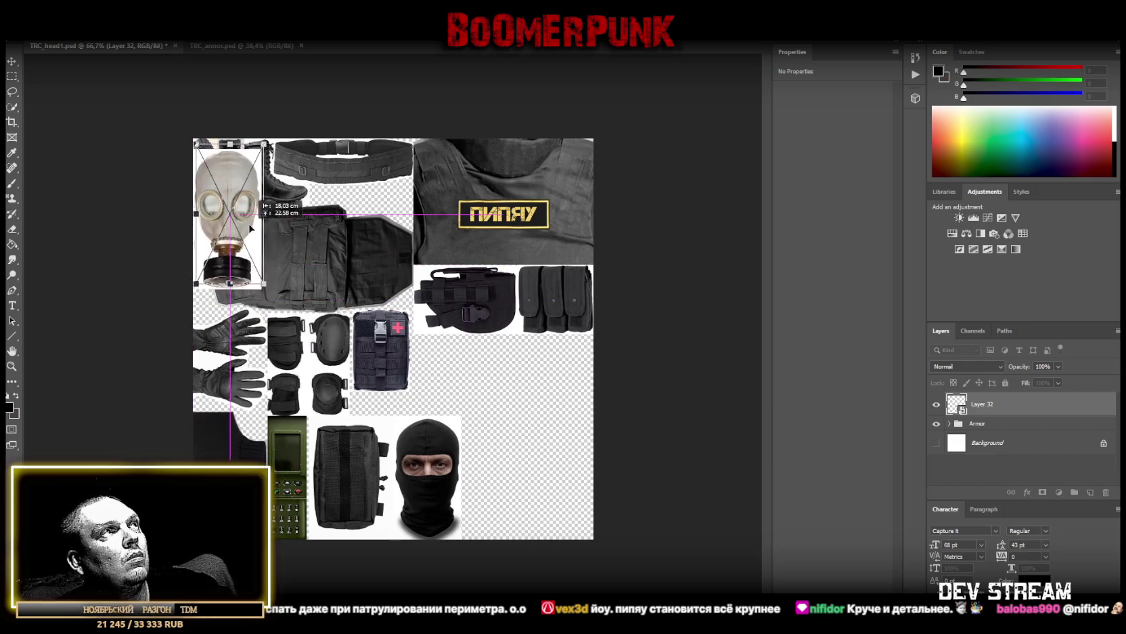
drag(247, 221, 247, 219)
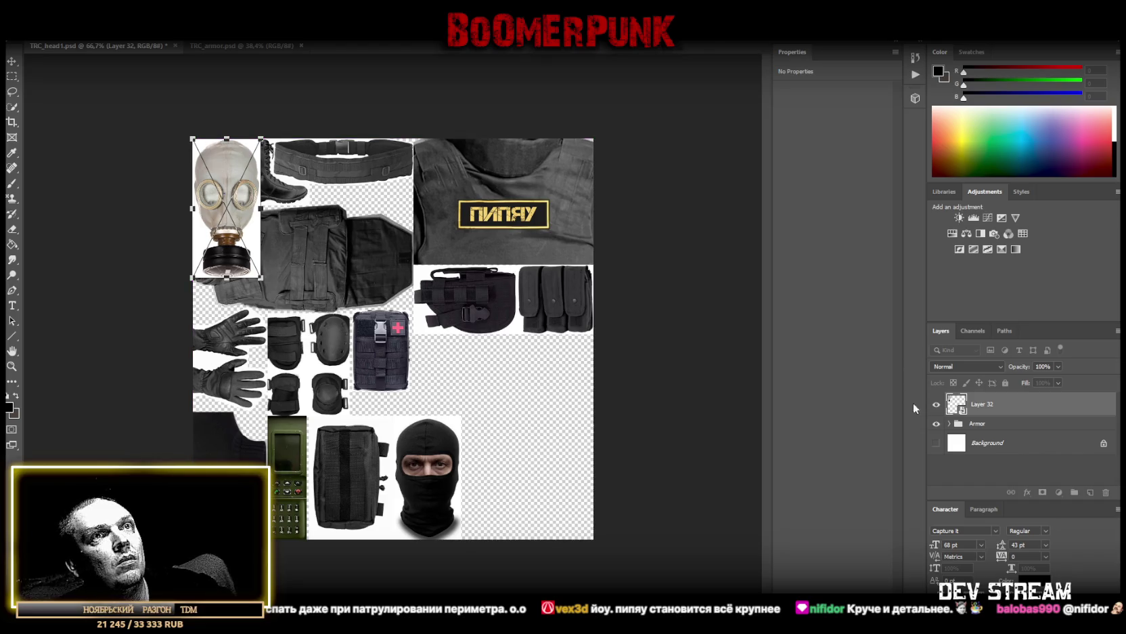
click(934, 423)
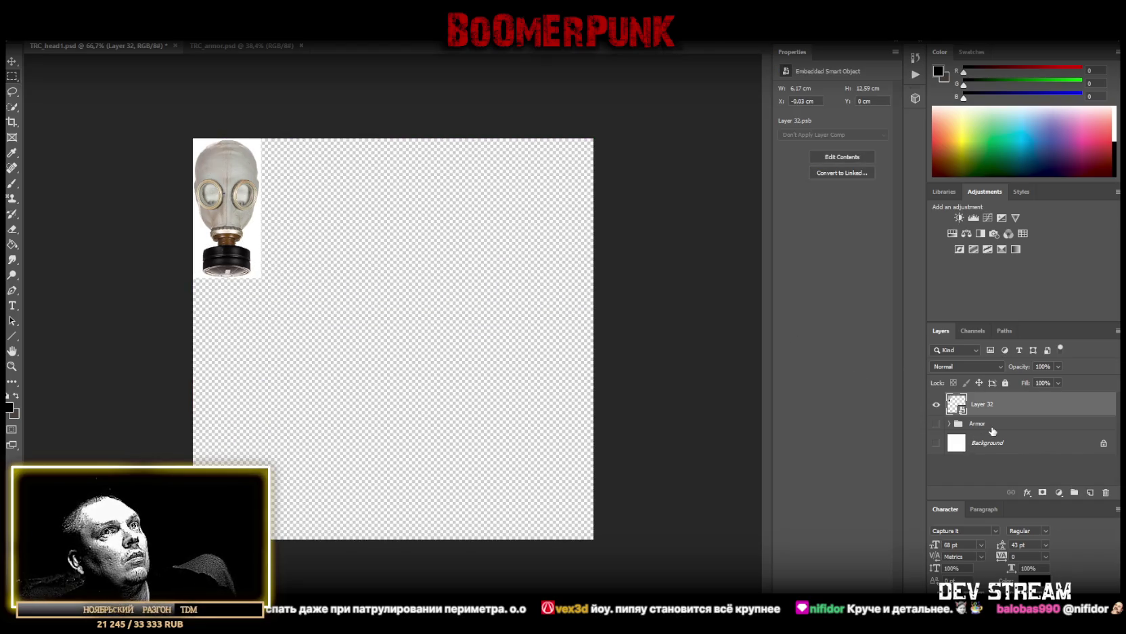
click(12, 61)
drag(216, 198, 216, 198)
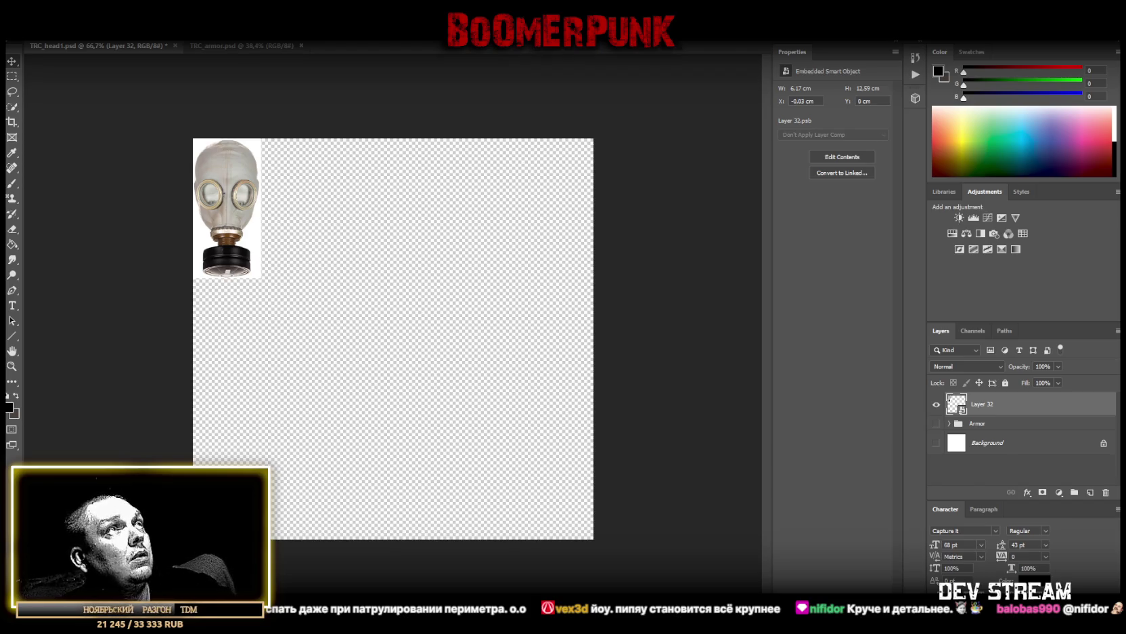
key(ctrl+v)
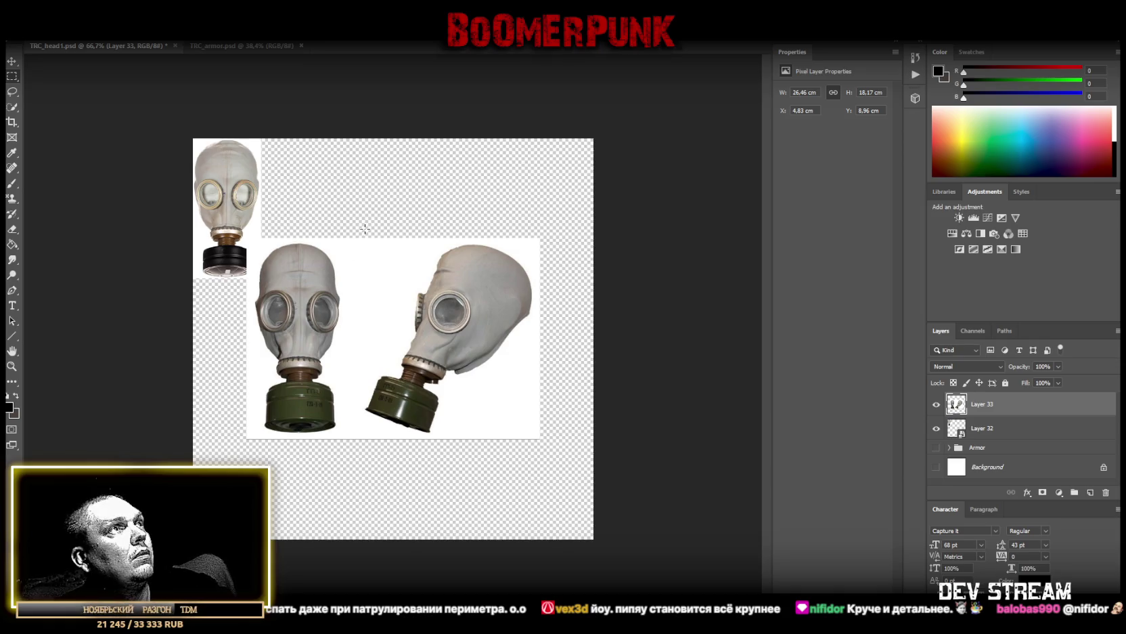
Convert Layer 33 to a smart object, rotate it about -21.6° and shift it up-left
right_click(1001, 405)
click(922, 299)
key(ctrl+t)
drag(528, 218, 474, 174)
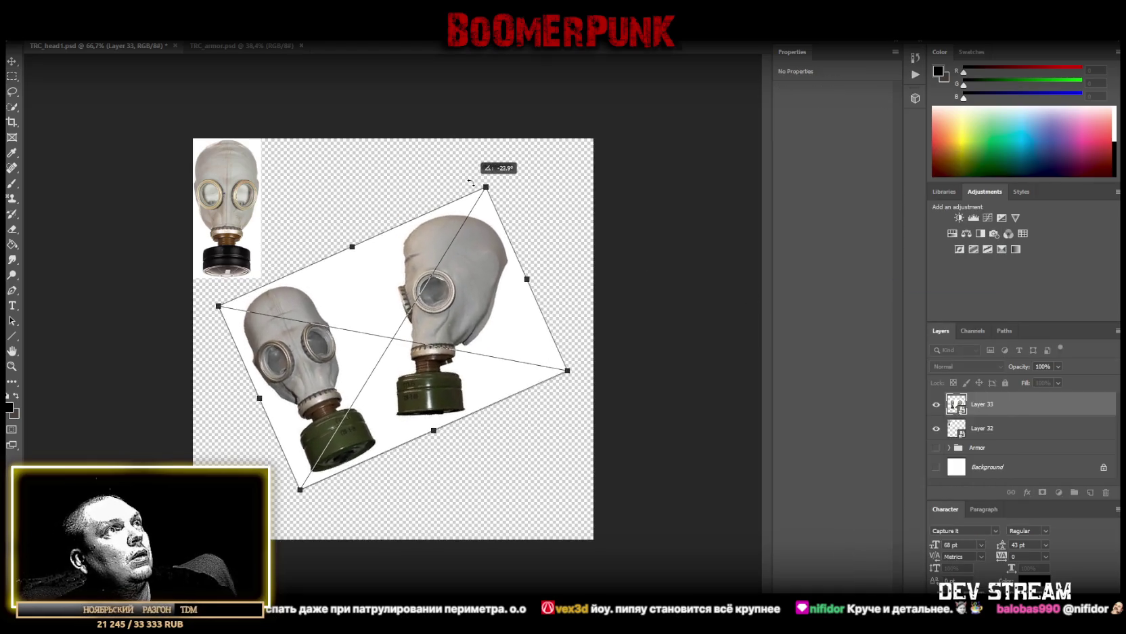
drag(492, 285, 388, 235)
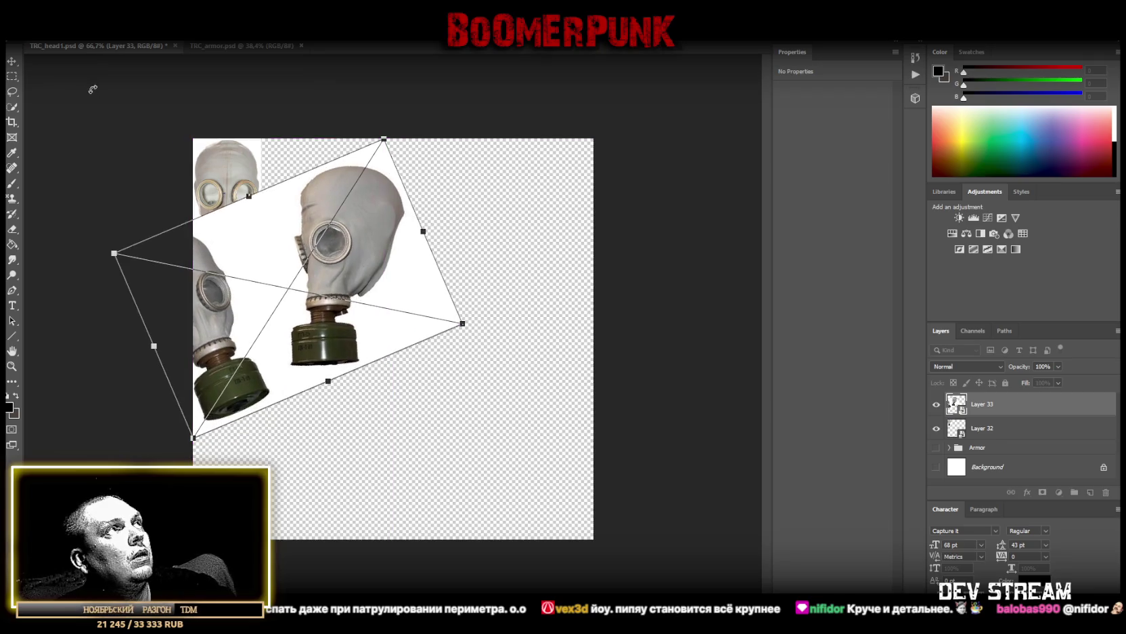
drag(283, 194, 318, 228)
drag(485, 251, 511, 241)
key(Return)
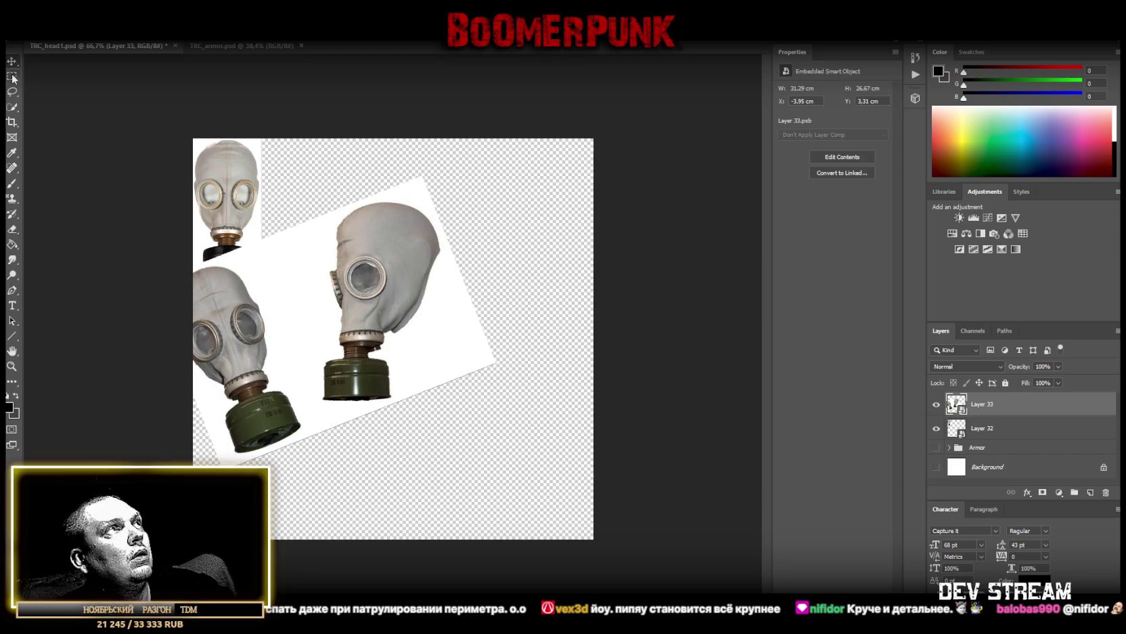
Draw a rectangular selection tightly around the side-view gas mask
drag(292, 172, 444, 408)
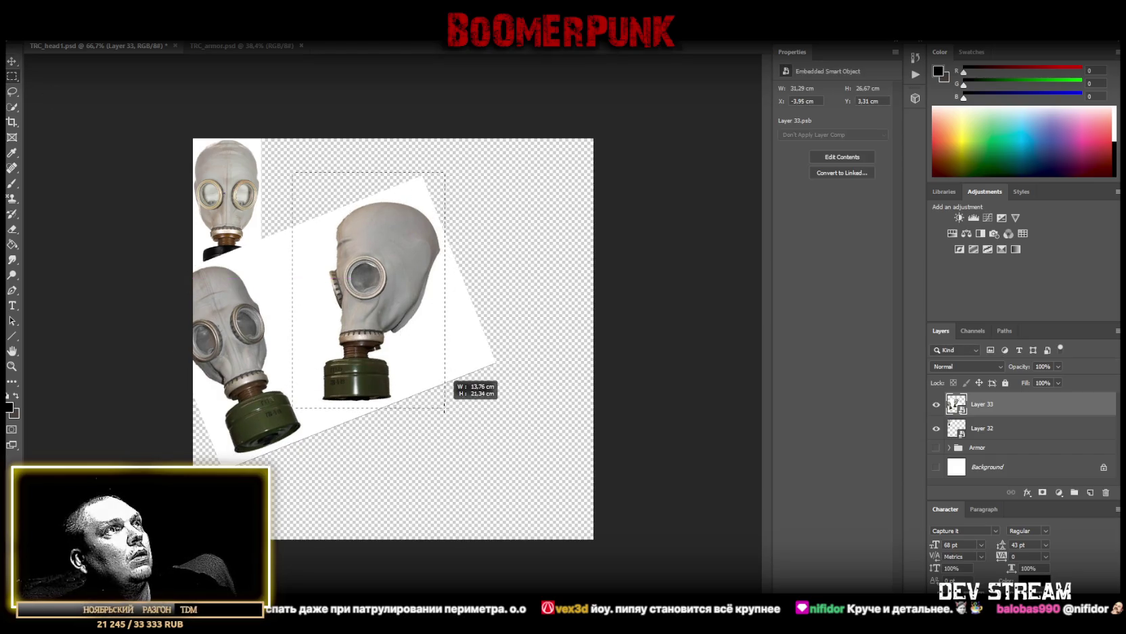
drag(443, 408, 443, 403)
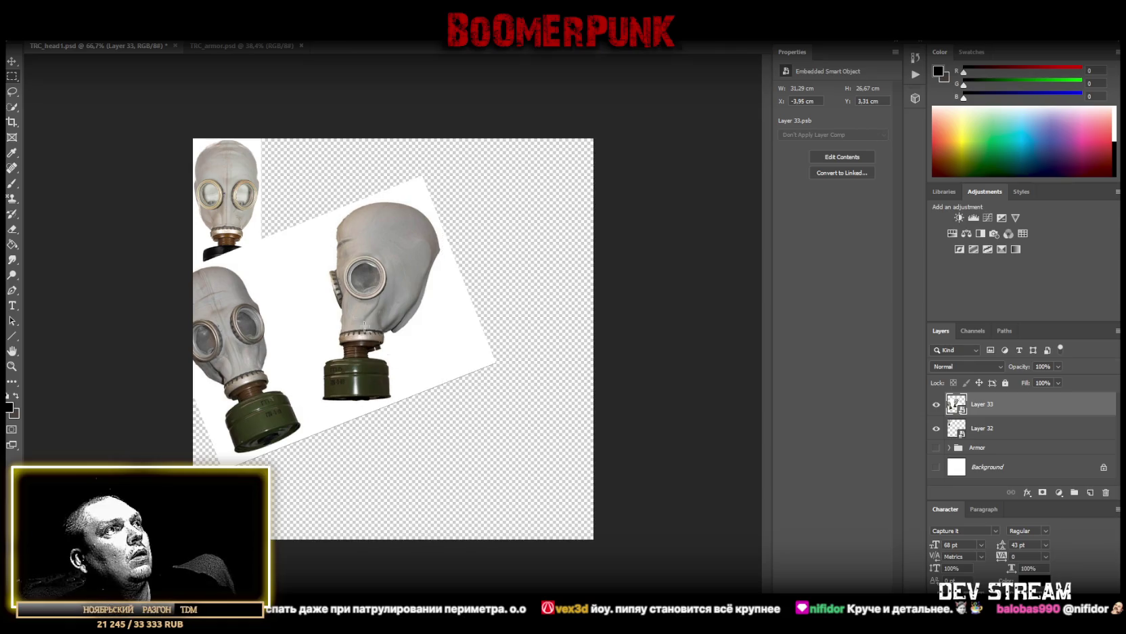
drag(279, 160, 322, 415)
drag(313, 160, 489, 203)
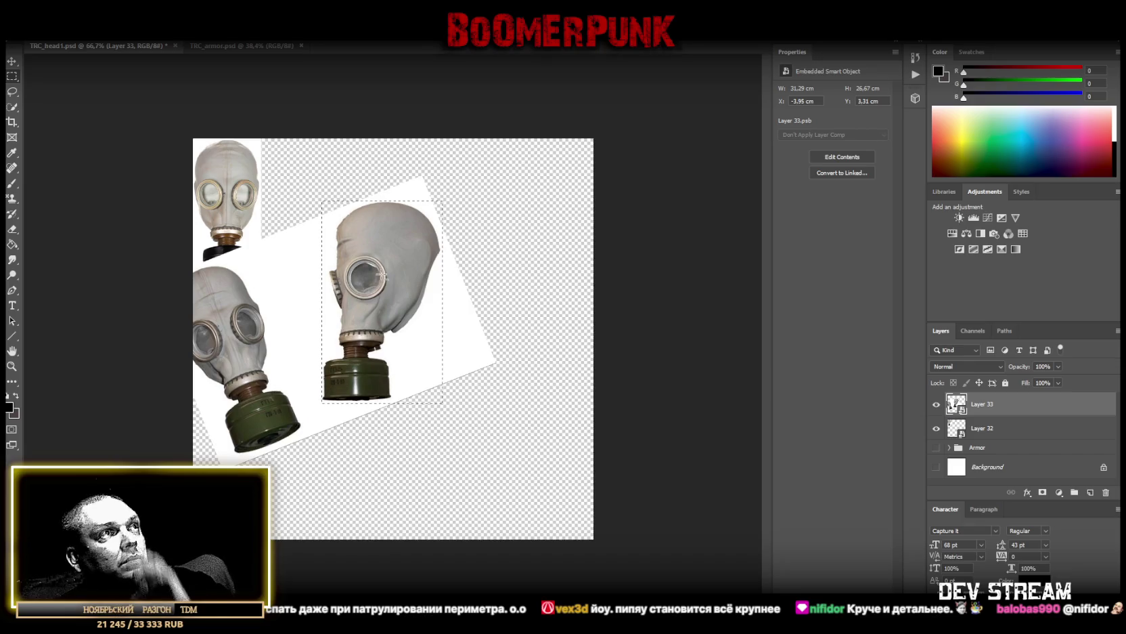
Copy the side-view mask to Layer 34 with Layer Via Copy and convert it to a smart object
right_click(383, 270)
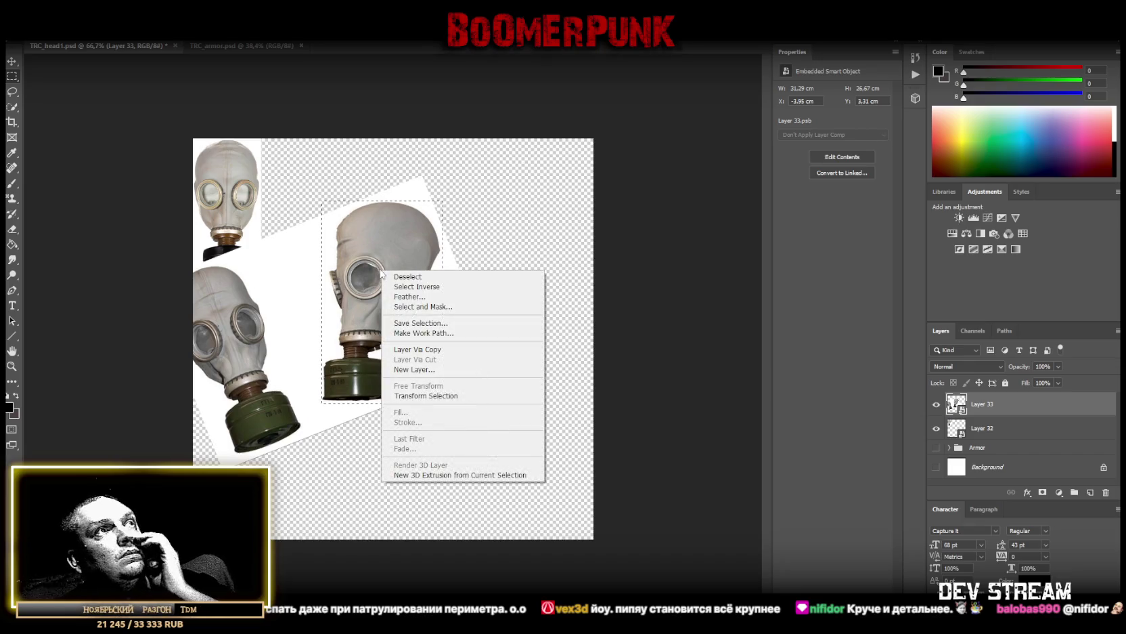
click(449, 349)
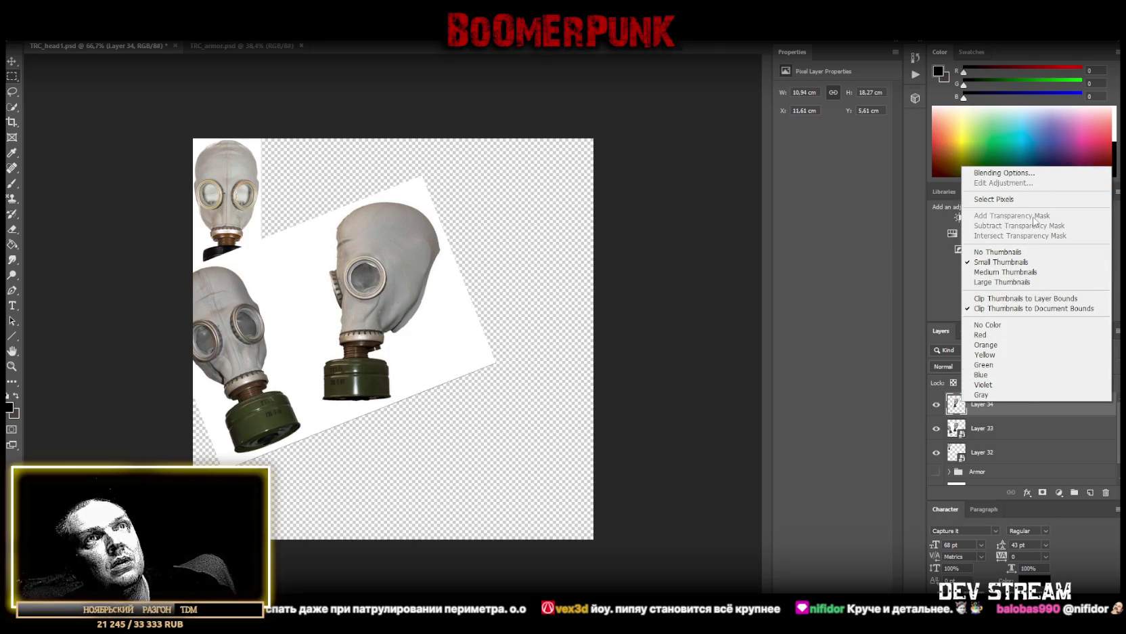
click(1030, 437)
right_click(1023, 404)
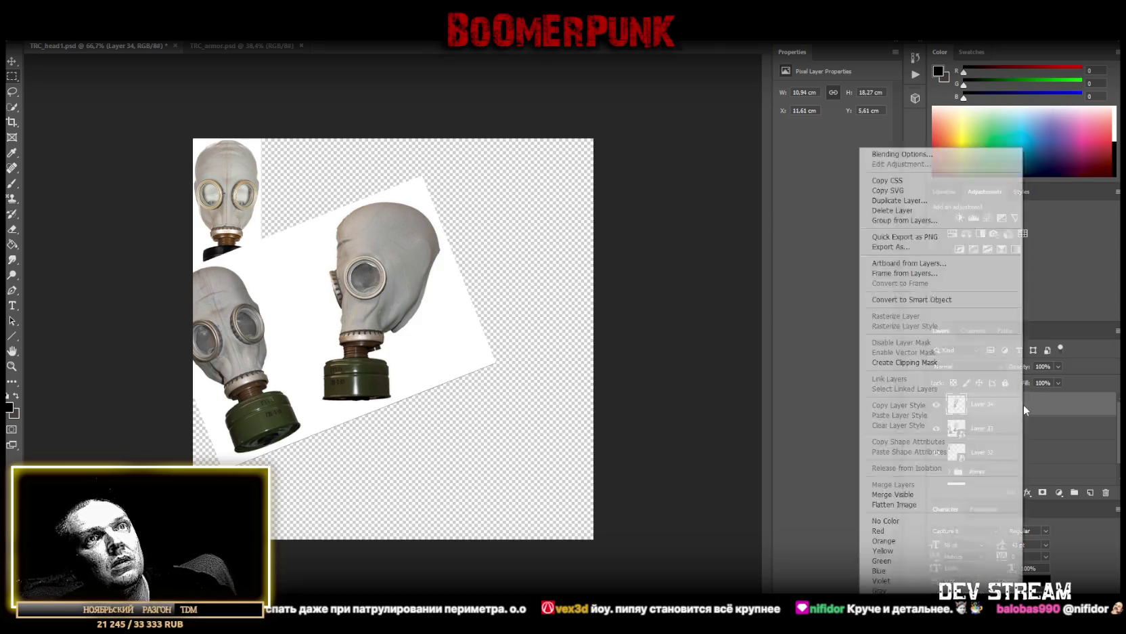
click(948, 299)
Stand the side-view mask upright and scale it to 7.55 × 12.59 cm beside the corner mask
key(ctrl+t)
drag(440, 169, 474, 203)
drag(399, 243, 336, 180)
mouse_move(321, 340)
mouse_down()
mouse_move(317, 272)
mouse_move(324, 279)
mouse_up()
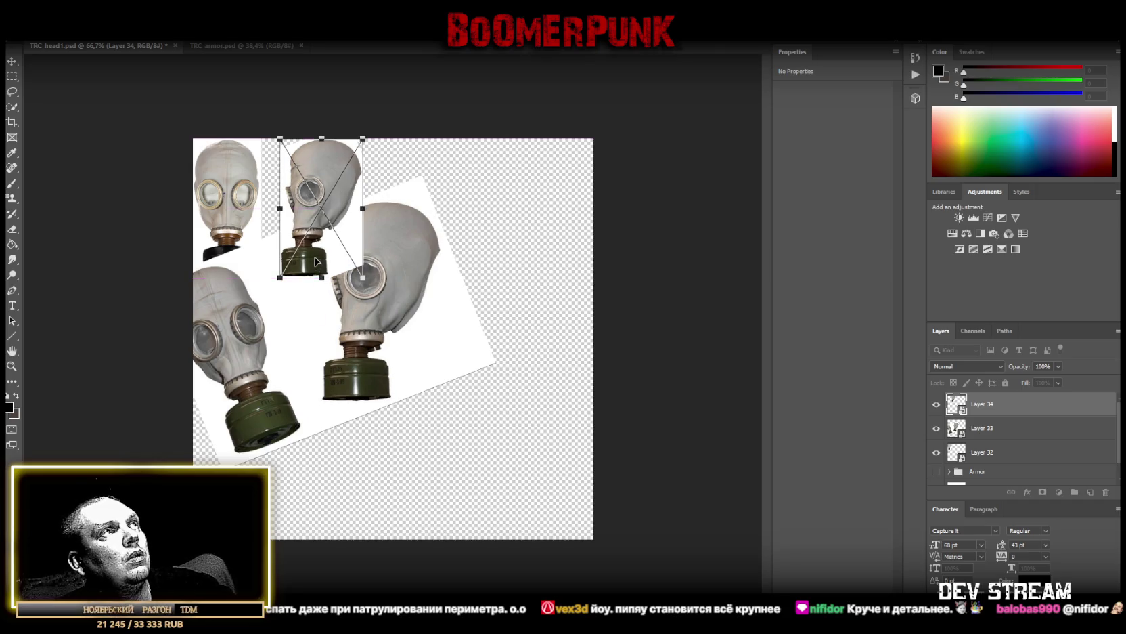
drag(325, 230, 305, 230)
key(Return)
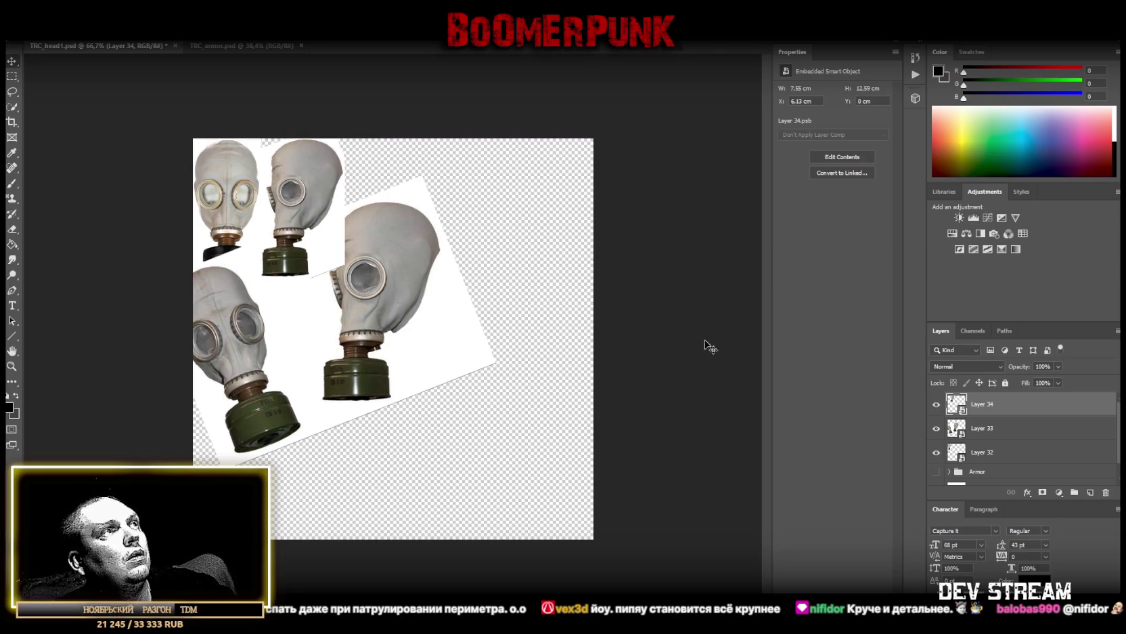
click(976, 425)
key(ctrl+t)
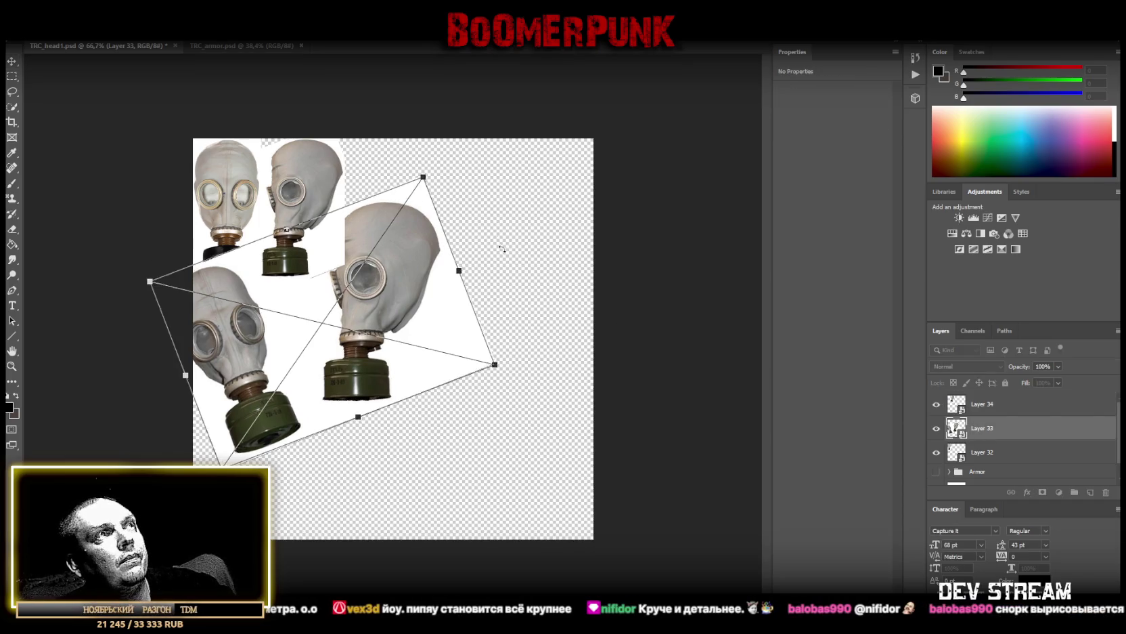
Rotate Layer 33 back to level, then copy the left mask's filter canister onto Layer 35
mouse_move(504, 308)
mouse_down()
mouse_move(502, 284)
mouse_move(494, 301)
mouse_move(530, 380)
mouse_move(562, 350)
mouse_up()
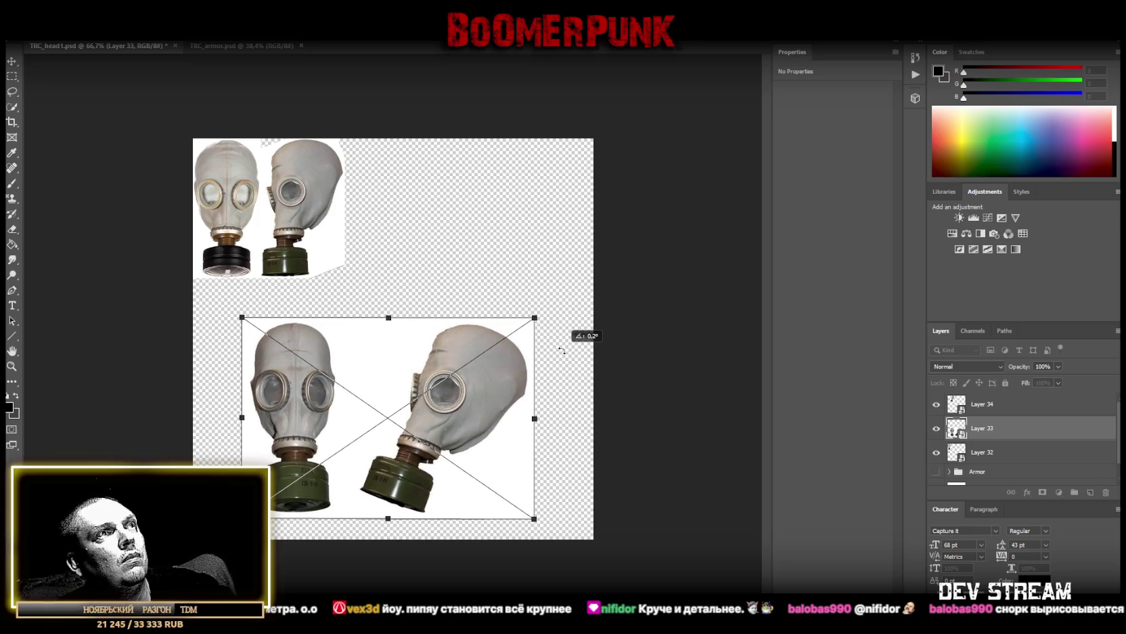
key(Return)
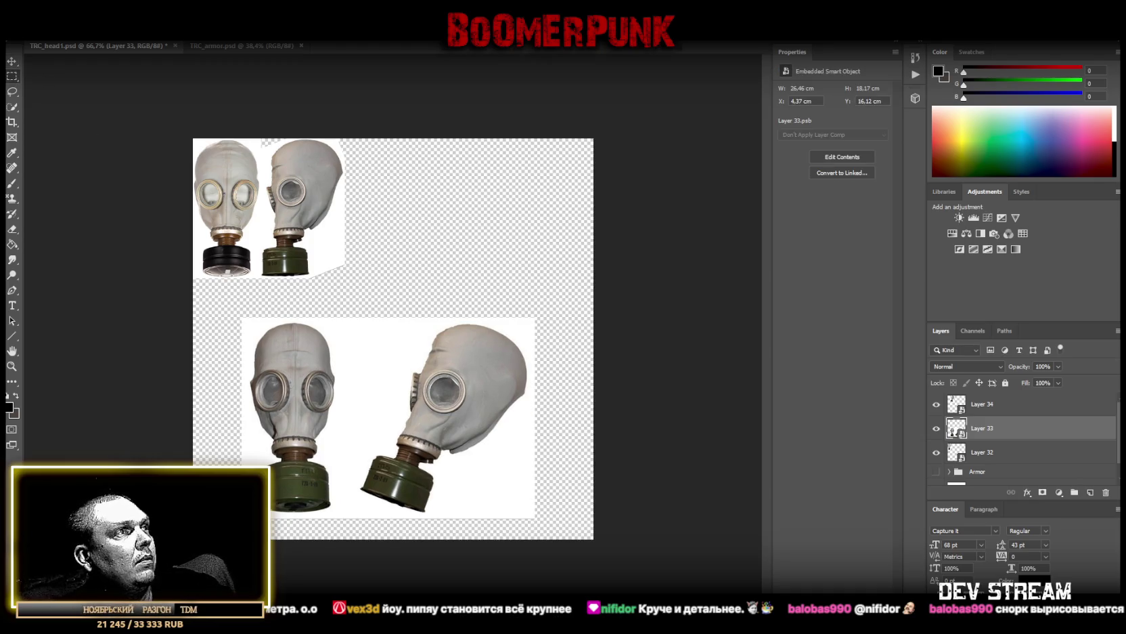
drag(254, 515, 336, 458)
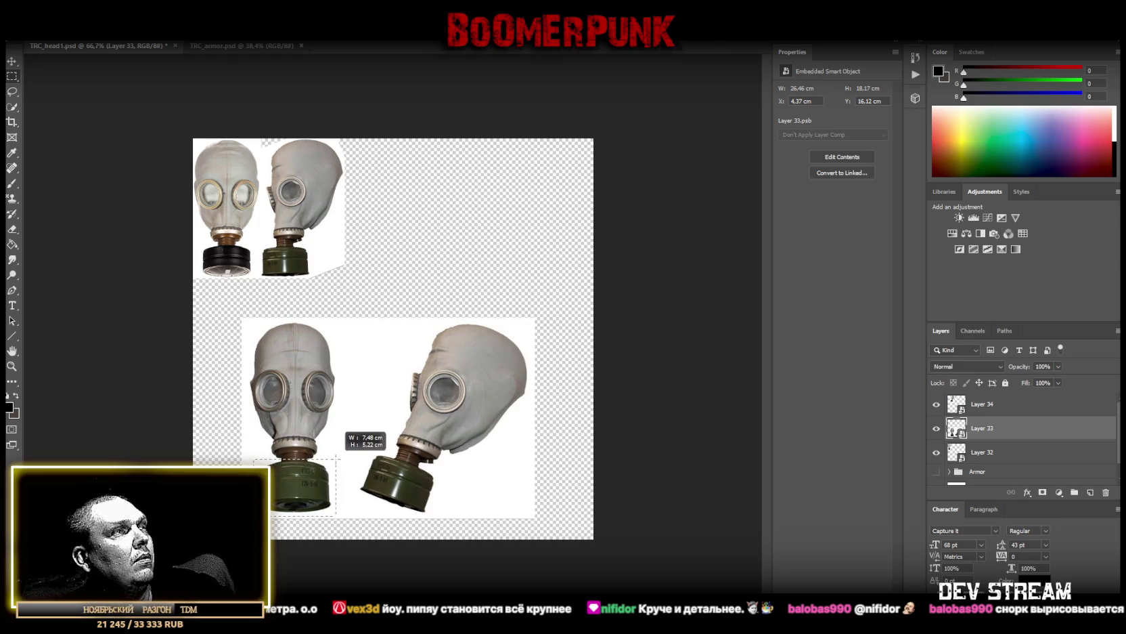
drag(336, 458, 333, 437)
drag(242, 433, 257, 467)
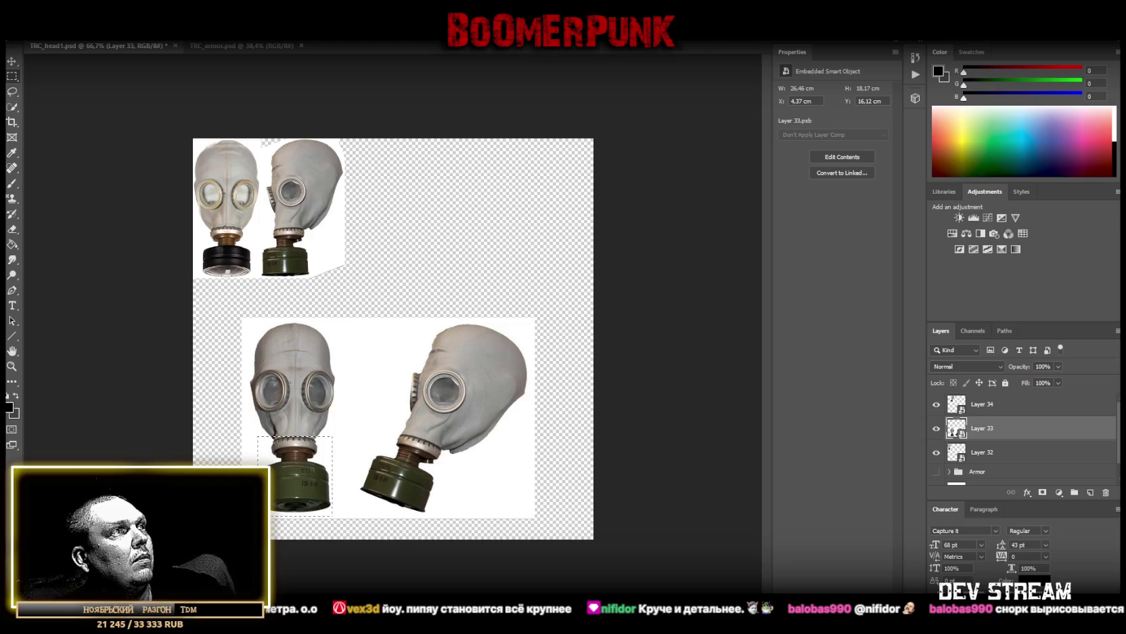
right_click(308, 479)
click(359, 344)
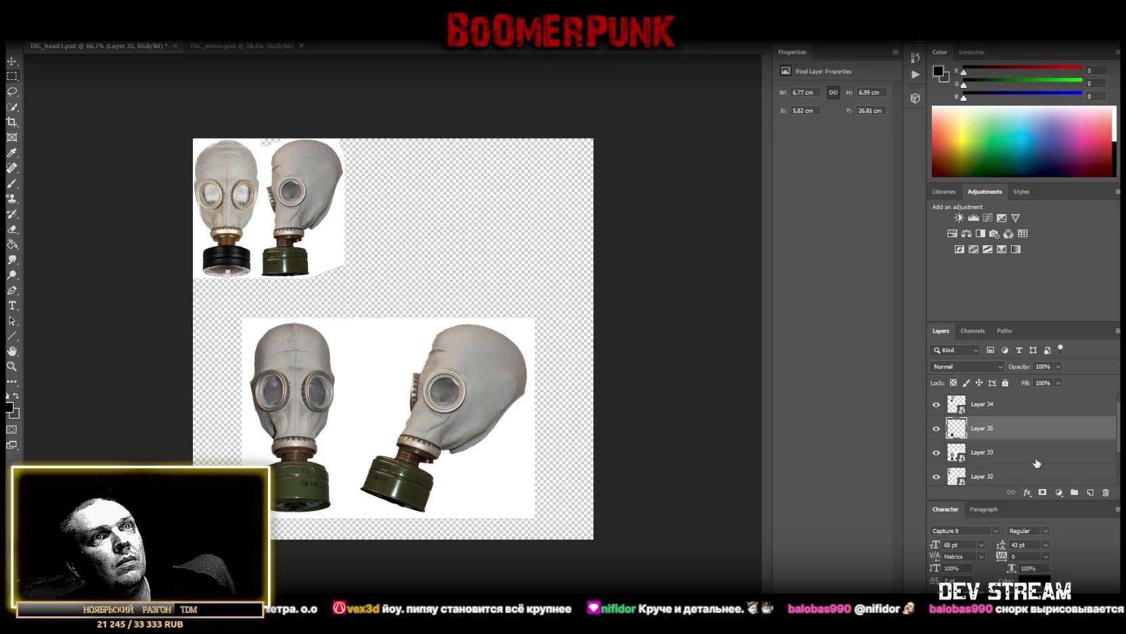
Delete the large two-mask photo layer, Layer 33
click(1003, 452)
key(Delete)
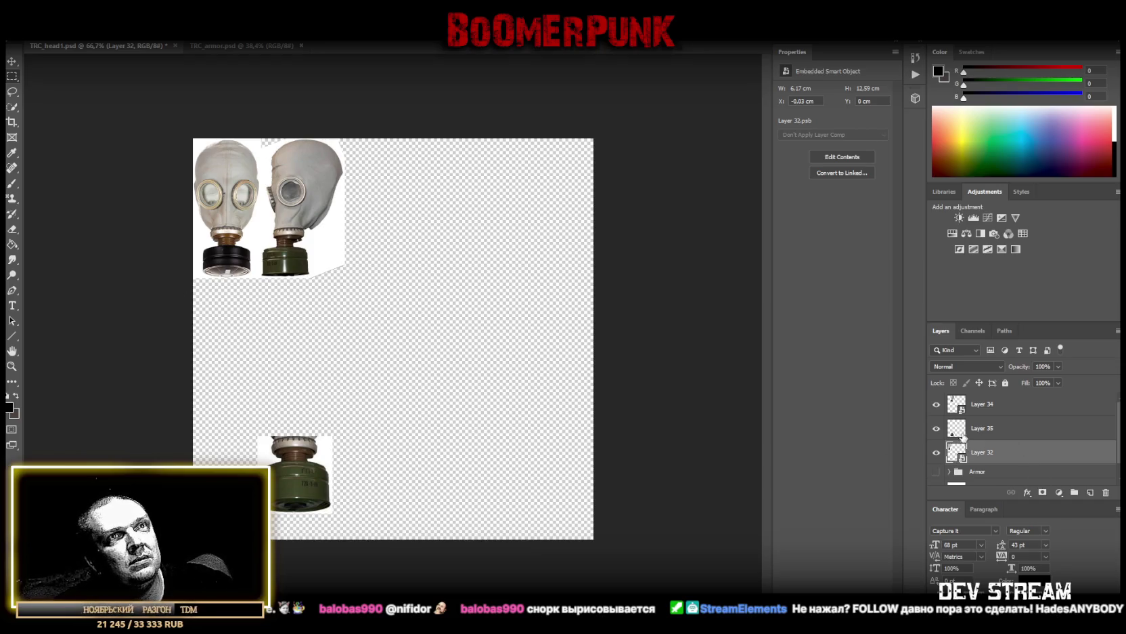
Make Layer 35 a smart object and fit it at 4.8 × 4.97 cm onto the corner mask's filter
right_click(964, 436)
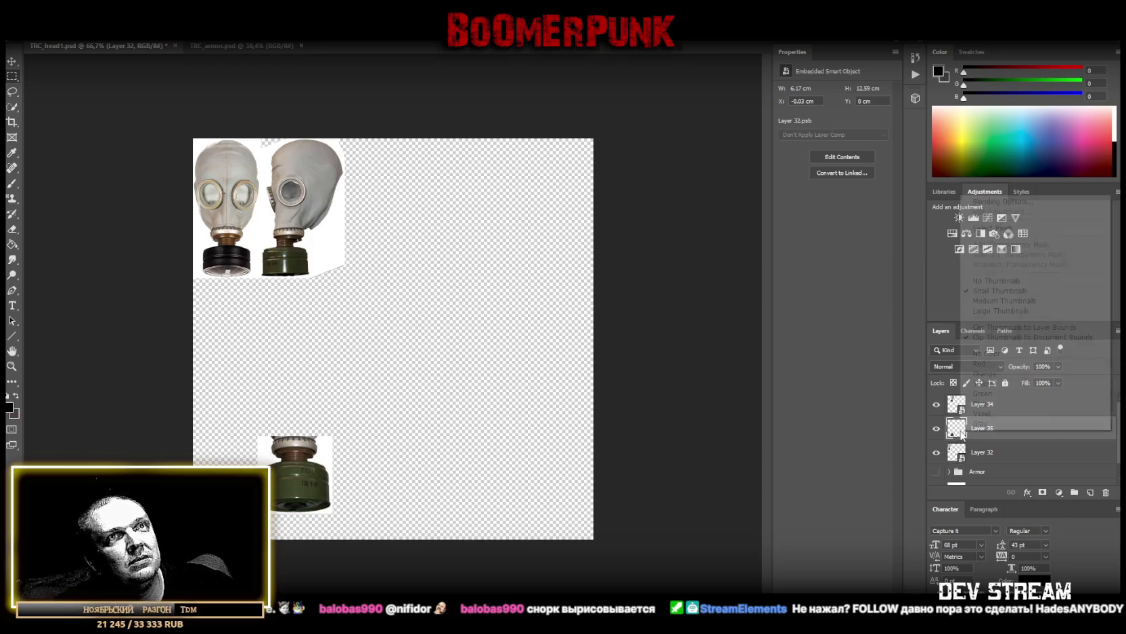
right_click(1052, 440)
click(936, 302)
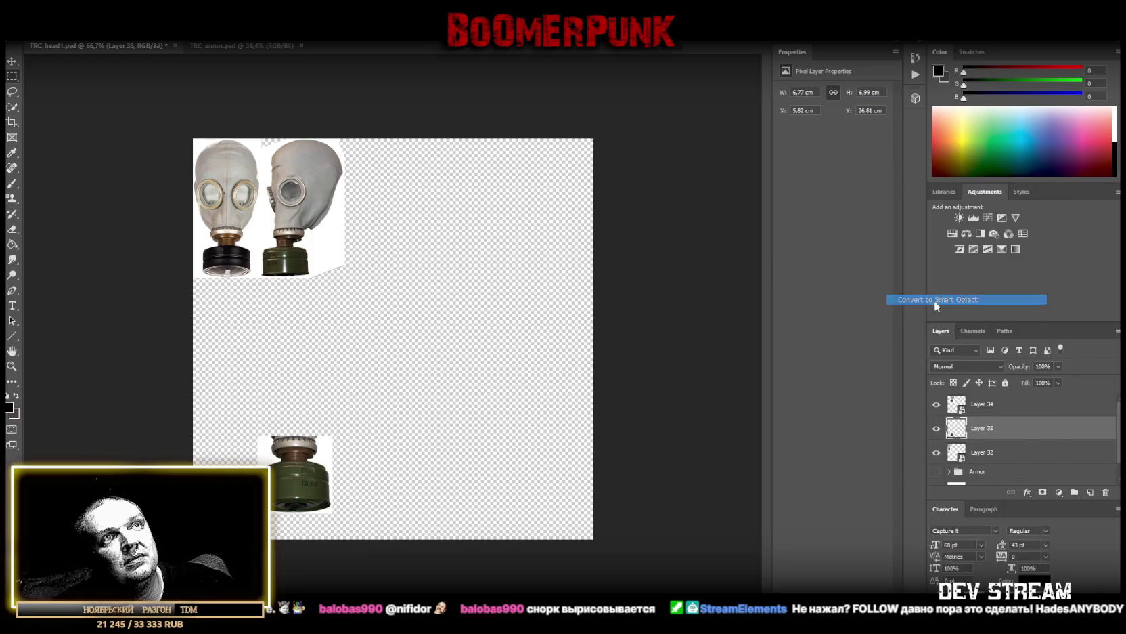
key(ctrl+t)
drag(320, 469, 255, 264)
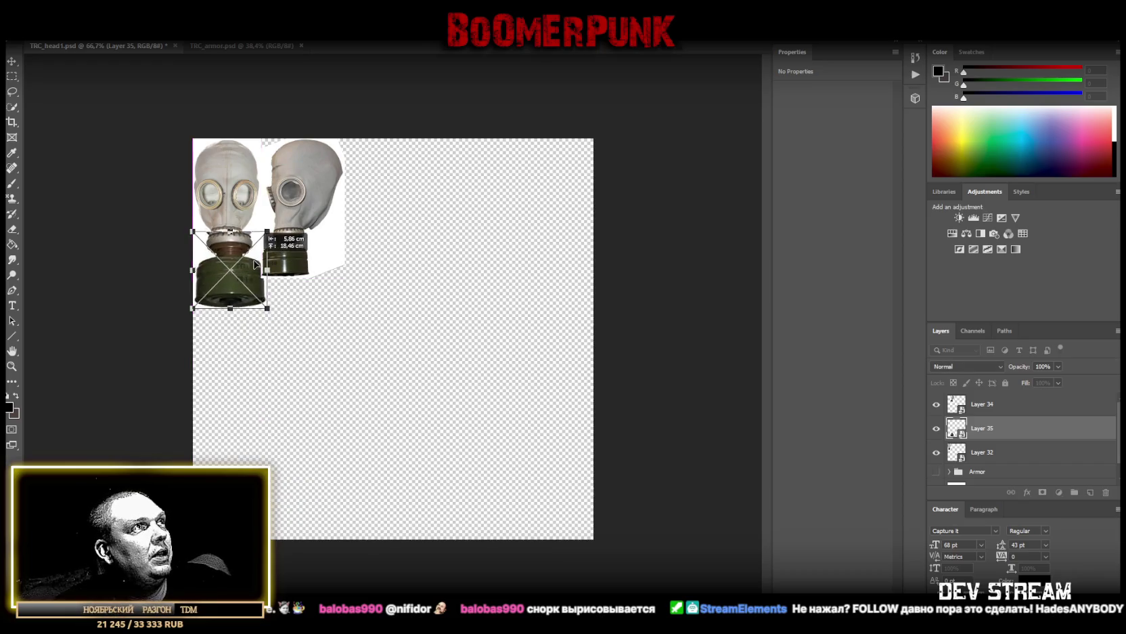
drag(230, 308, 231, 286)
key(Return)
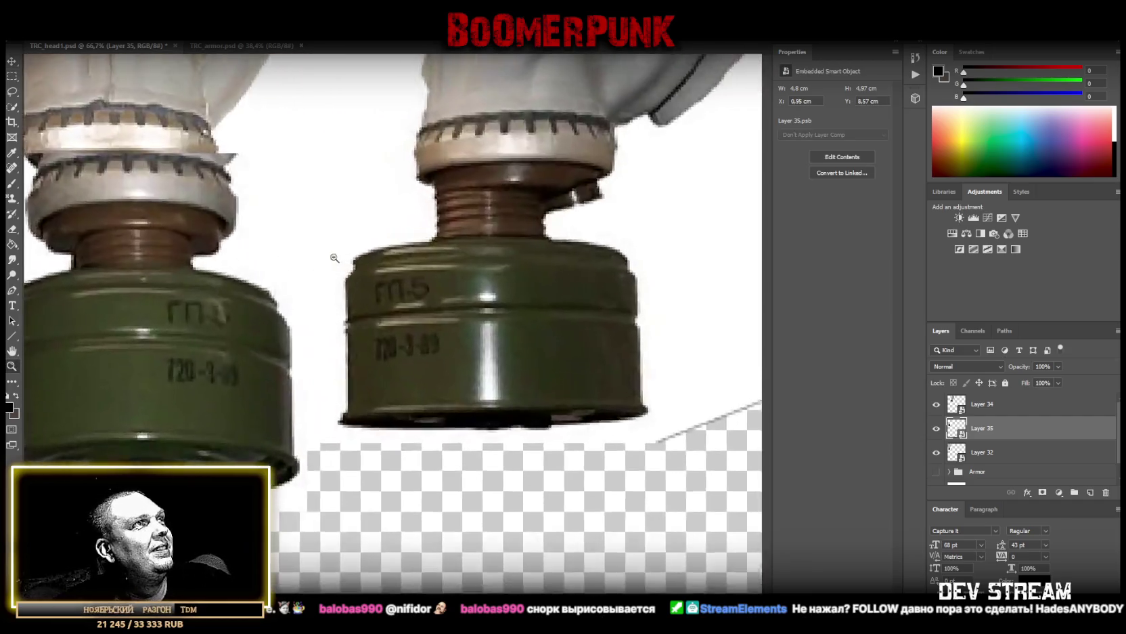
drag(263, 248, 297, 249)
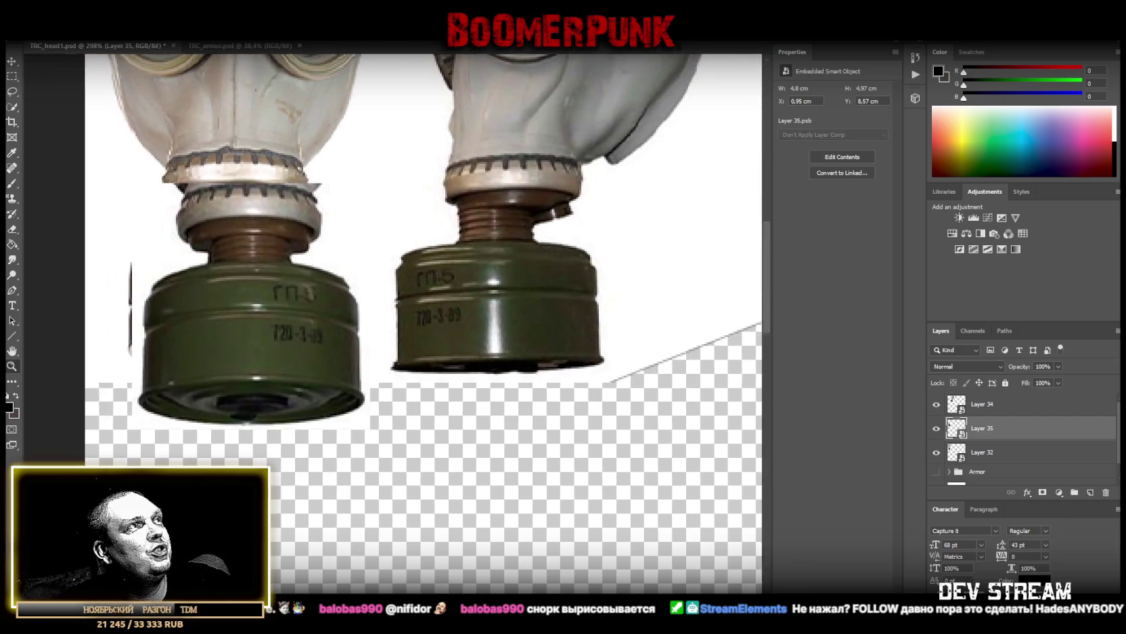
Resize the Layer 35 canister to 5.36 × 4.69 cm over the original filter, then zoom out
mouse_move(226, 341)
mouse_down()
mouse_move(425, 342)
mouse_move(408, 292)
mouse_up()
key(ctrl+t)
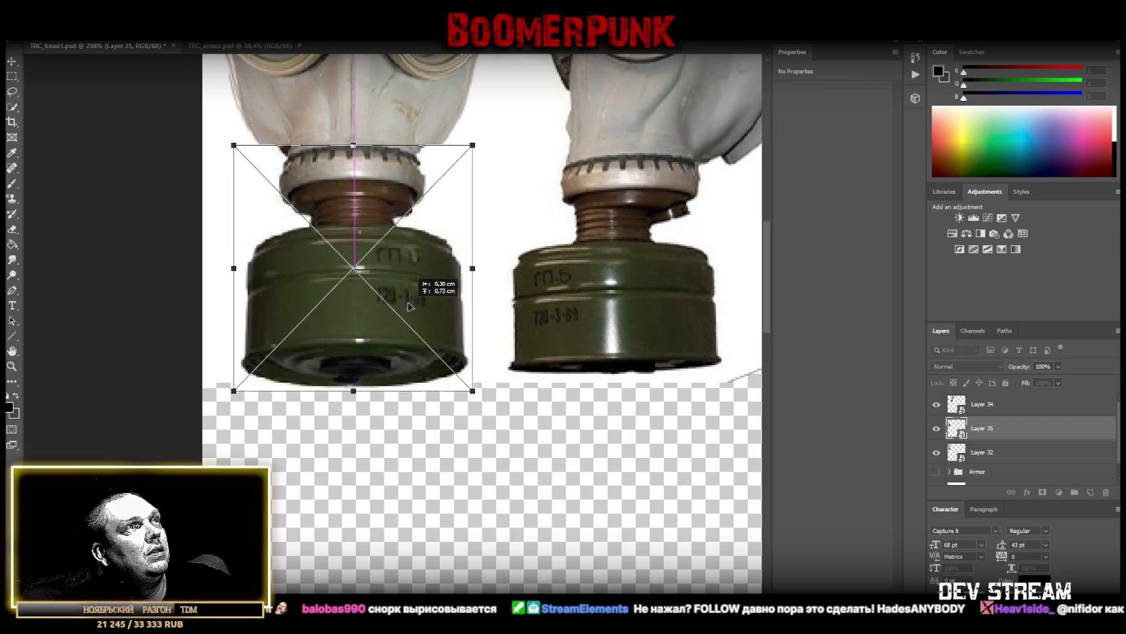
drag(408, 291, 408, 300)
drag(355, 135, 348, 153)
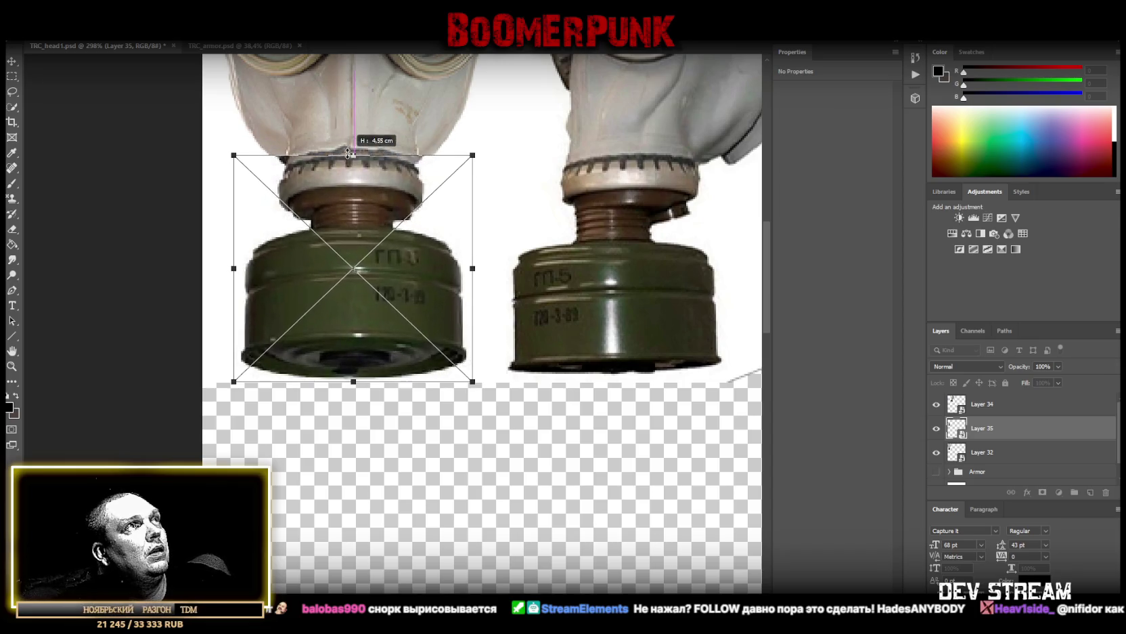
drag(348, 153, 345, 150)
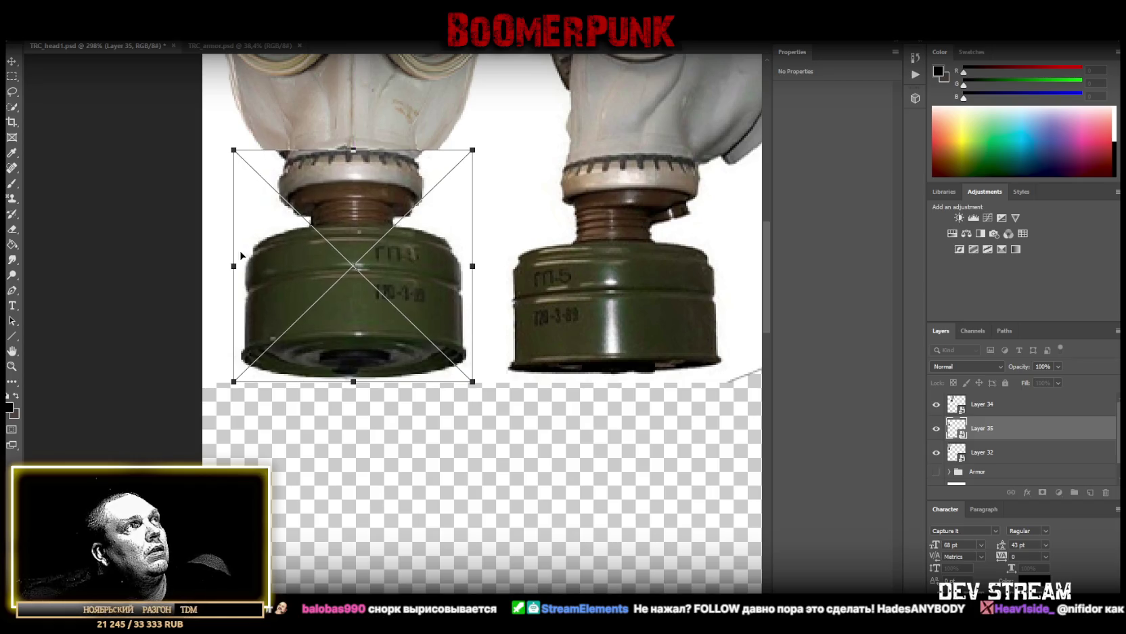
drag(234, 267, 226, 265)
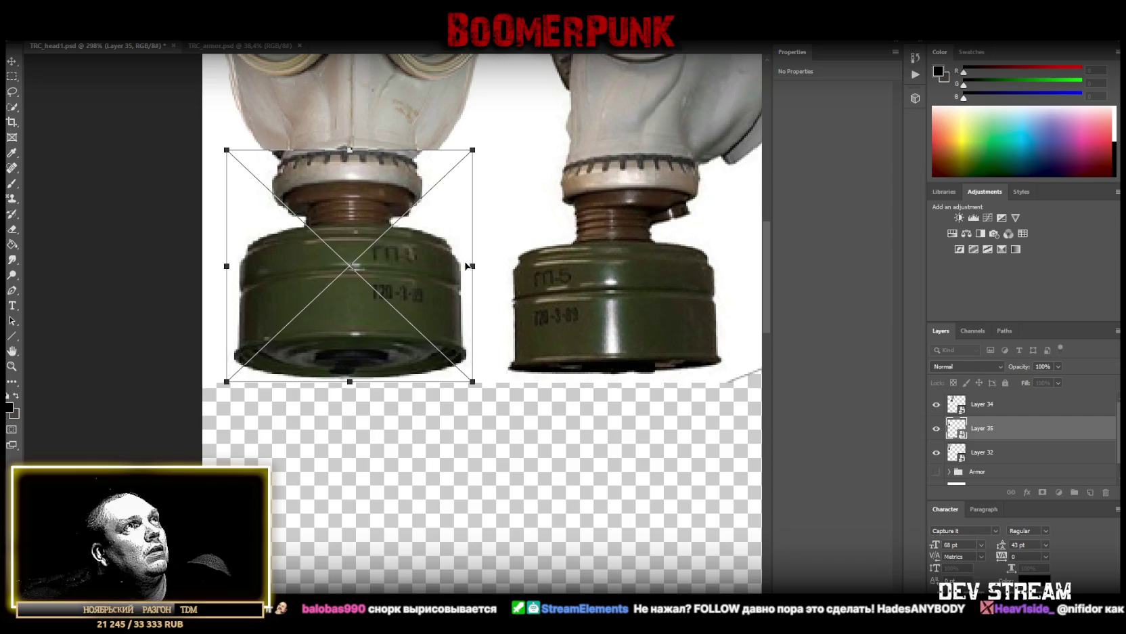
mouse_move(472, 266)
mouse_down()
mouse_move(455, 267)
mouse_move(488, 272)
mouse_up()
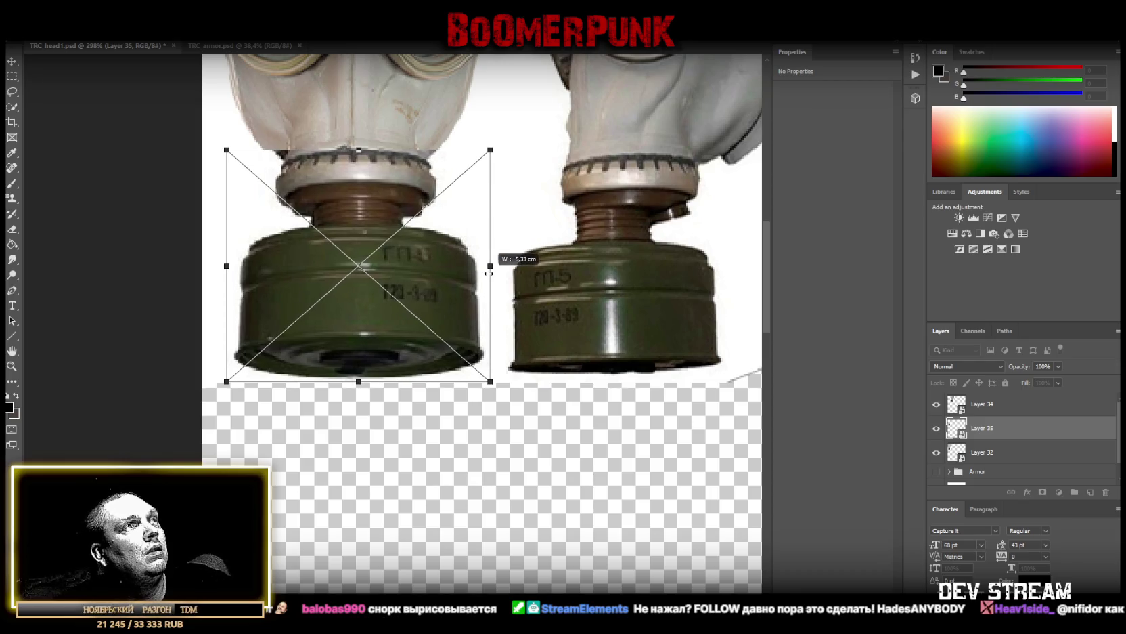
drag(449, 297, 444, 299)
key(Return)
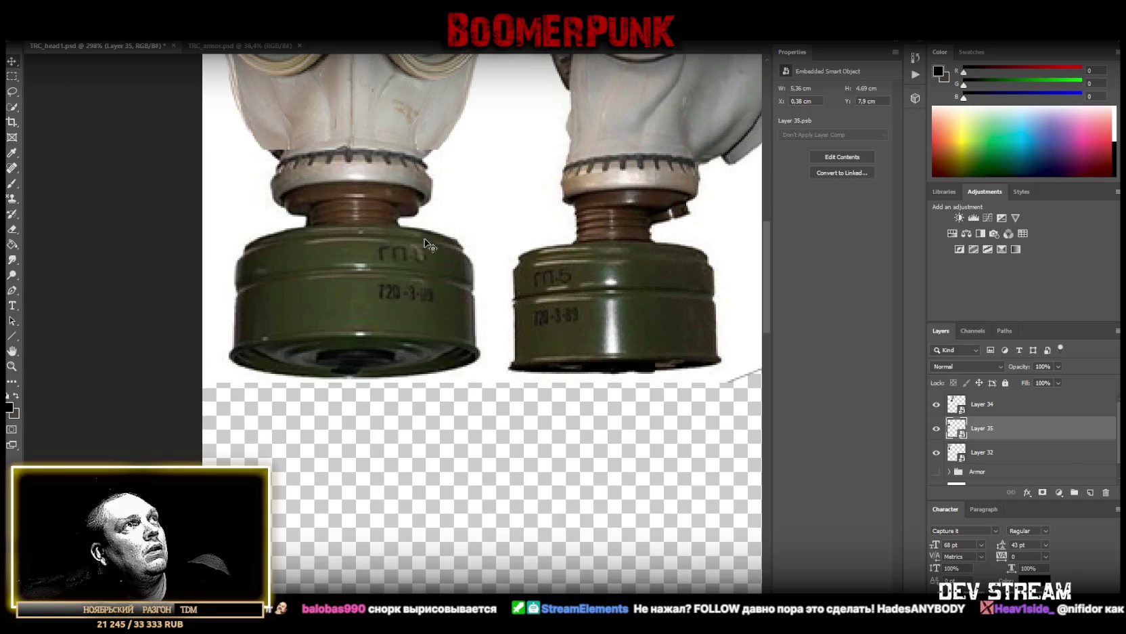
scroll(340, 367, up, 2)
scroll(340, 367, up, 2)
scroll(340, 367, up, 2)
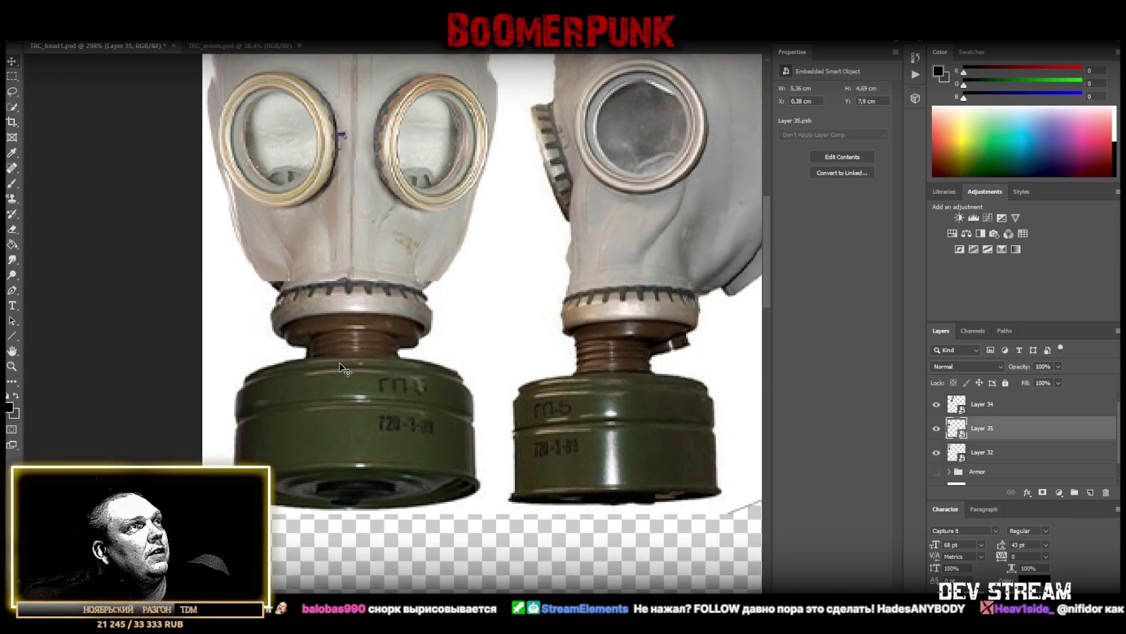
key(z)
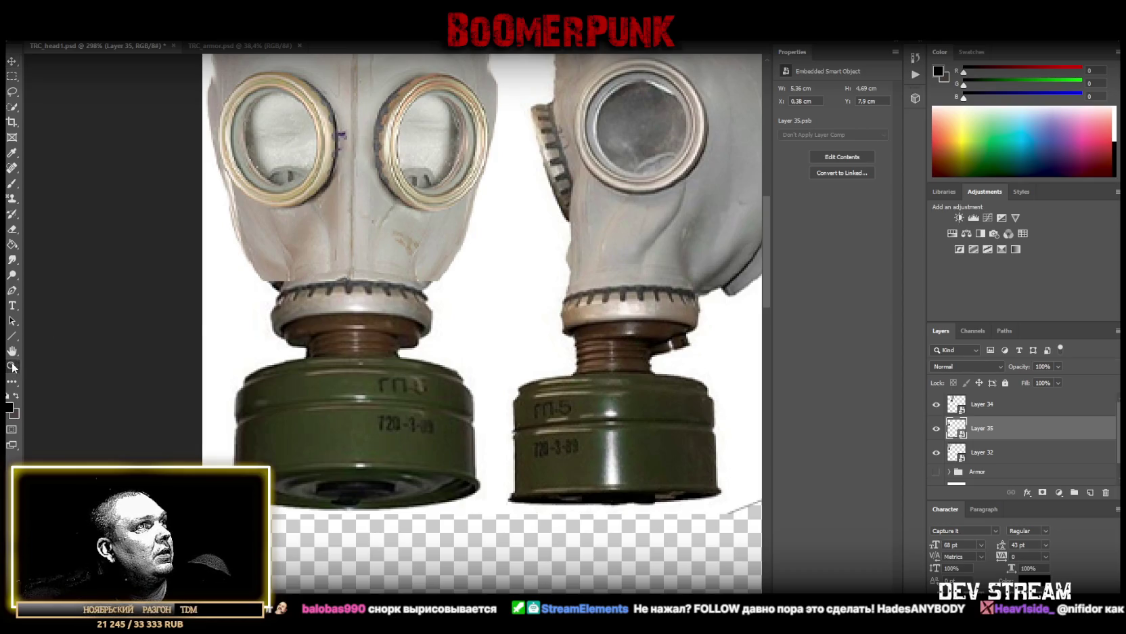
scroll(471, 428, down, 5)
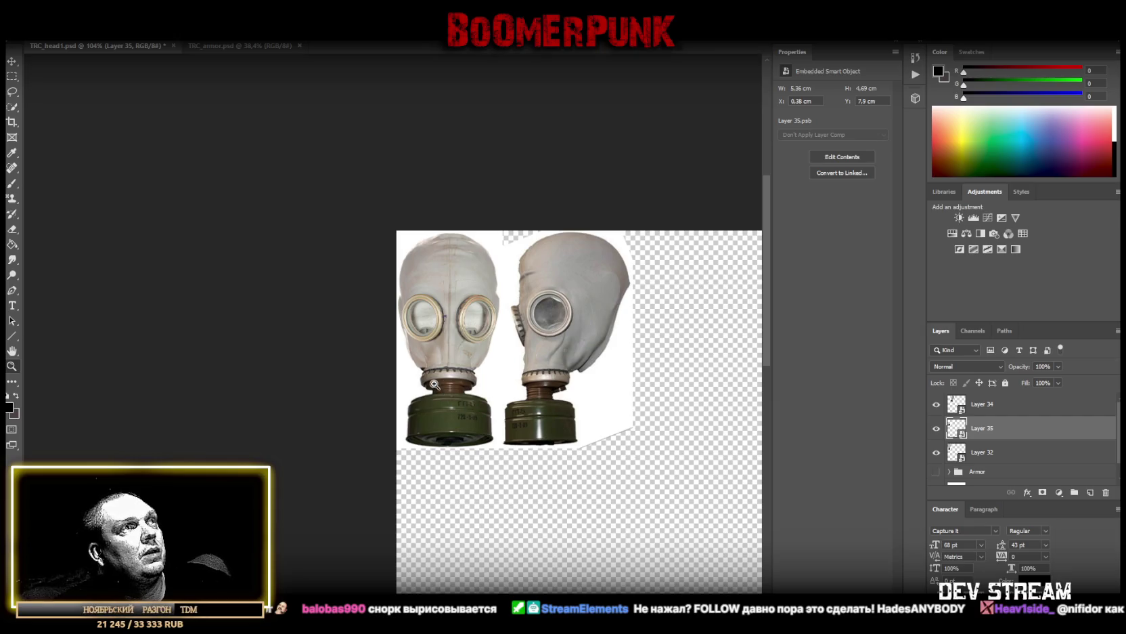
In Layer 35.psb, outline the white area above the canister rim with the Polygonal Lasso
key(i)
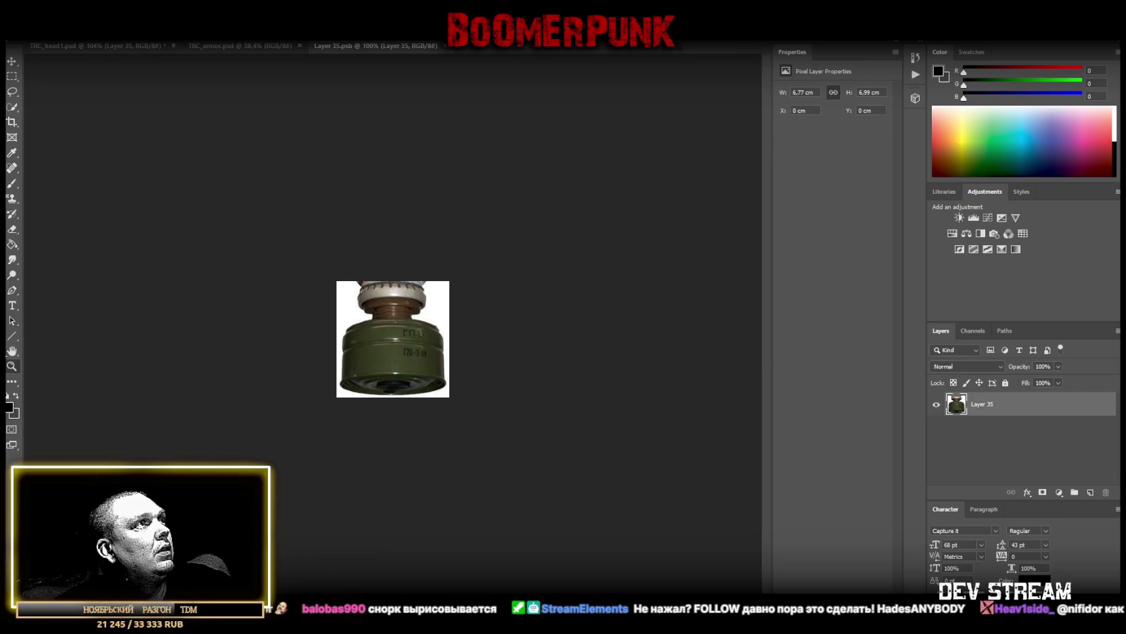
click(463, 267)
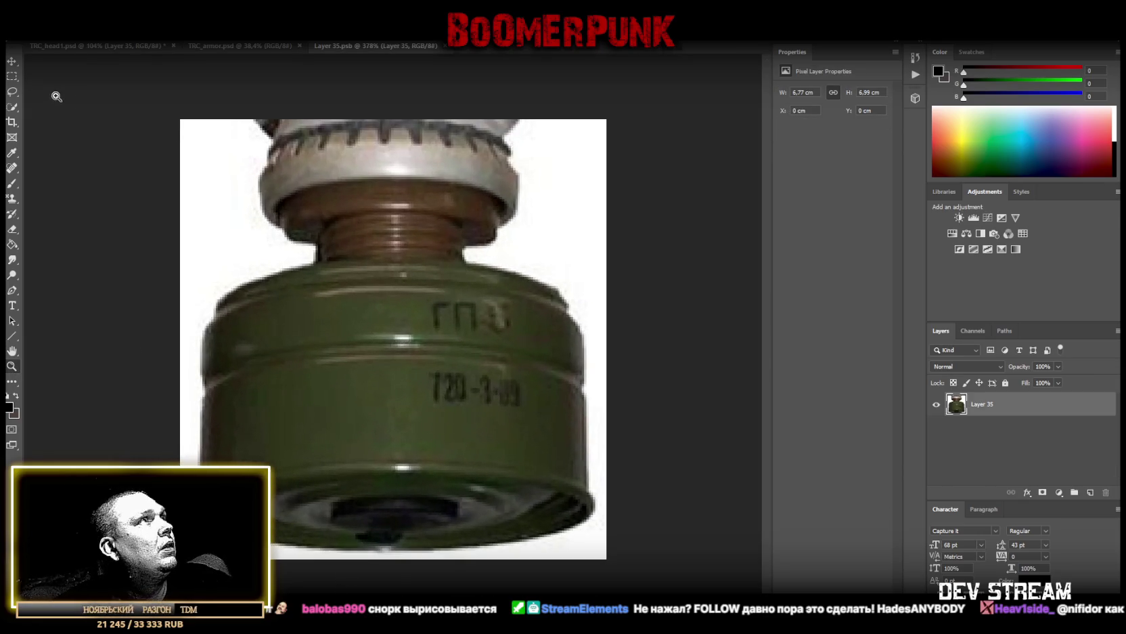
right_click(12, 92)
click(57, 101)
click(160, 195)
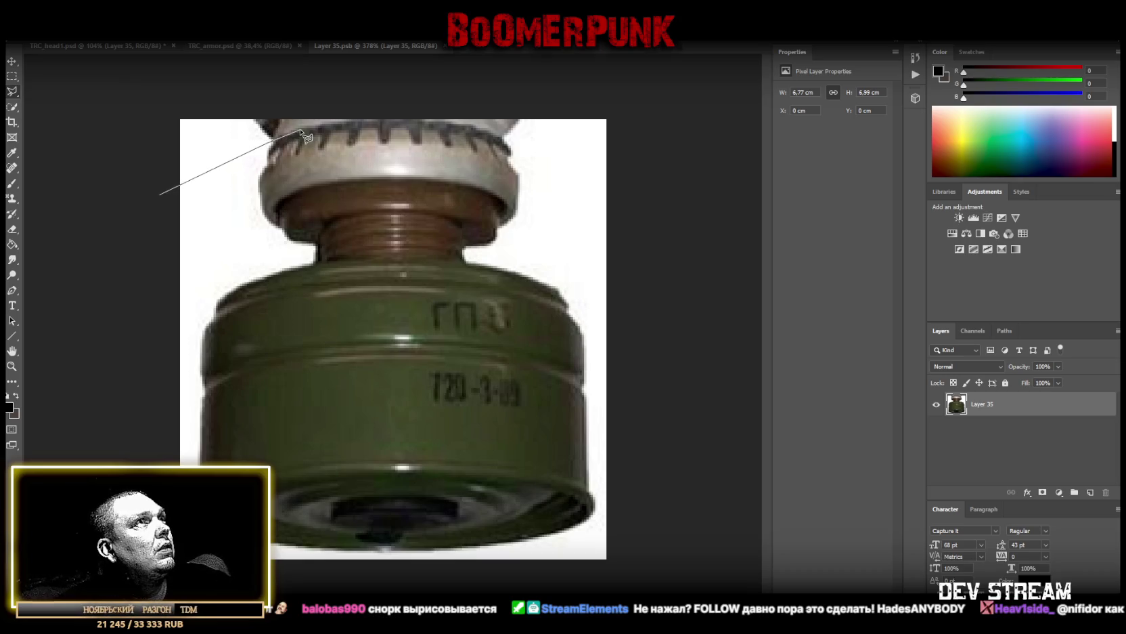
click(347, 121)
click(426, 121)
click(462, 124)
click(504, 140)
click(518, 144)
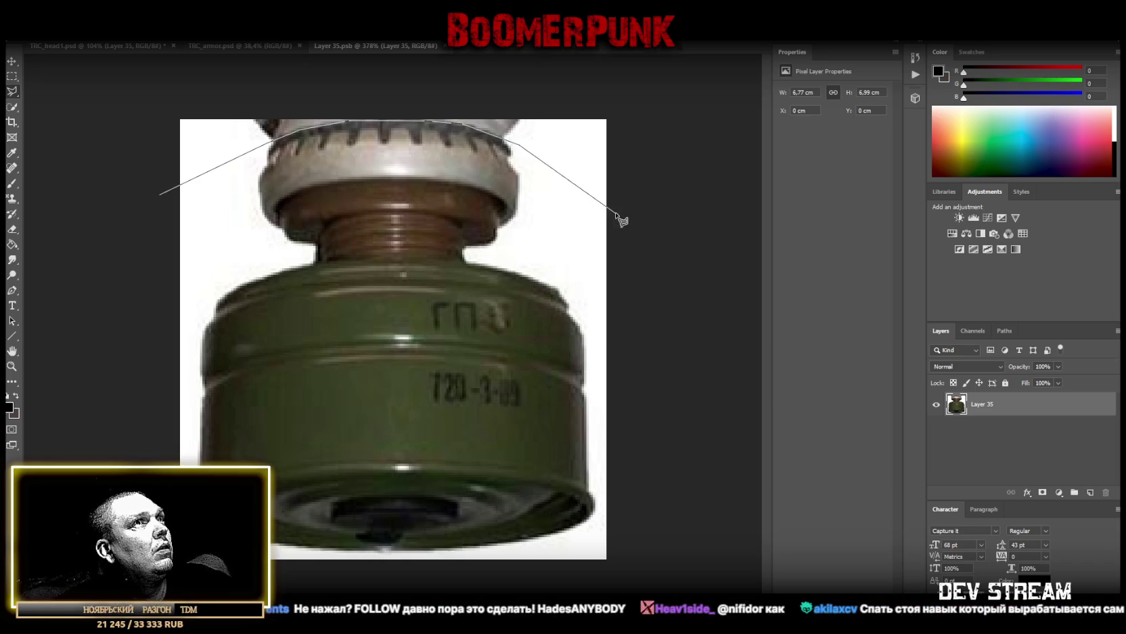
click(622, 241)
click(651, 97)
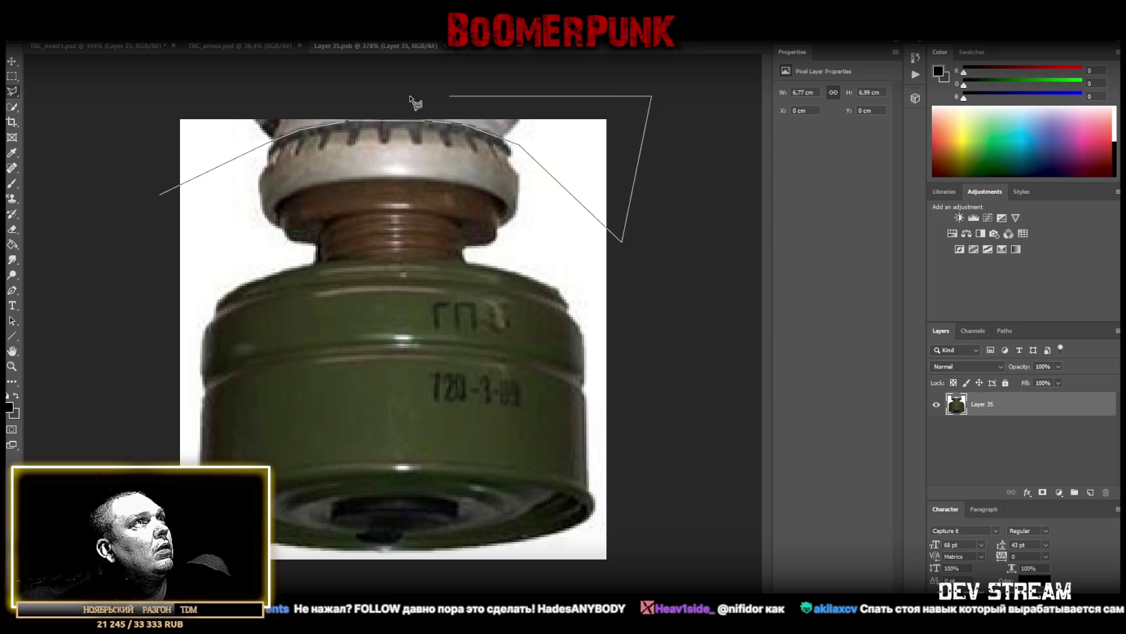
click(147, 102)
click(160, 193)
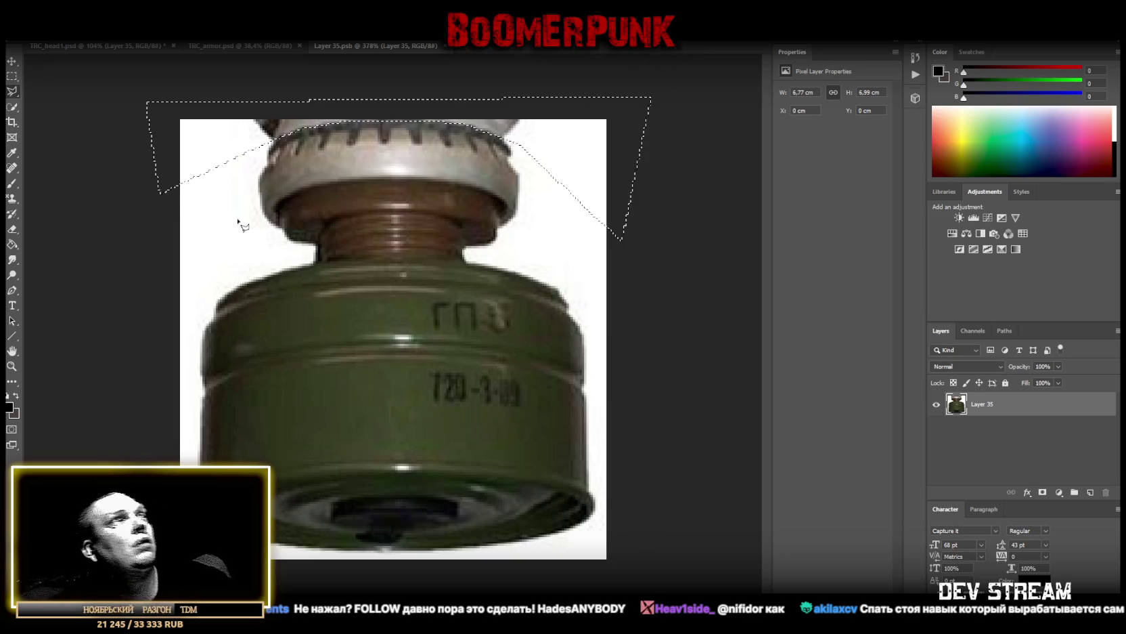
Delete the white background above the rim, deselect, and close the Layer 35.psb tab
key(Delete)
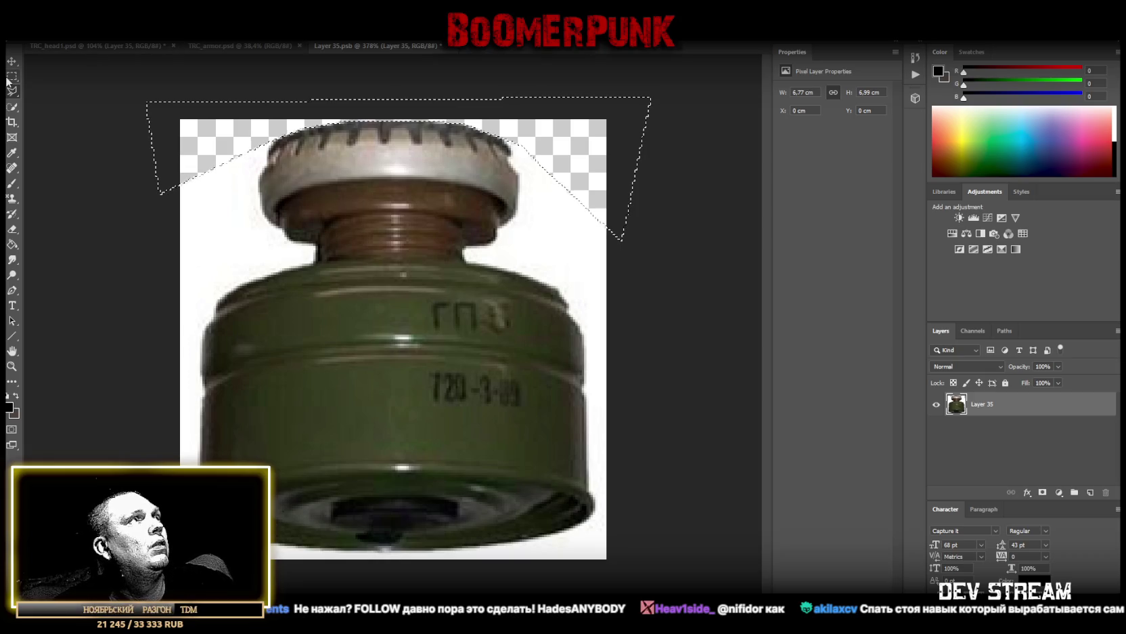
key(ctrl+d)
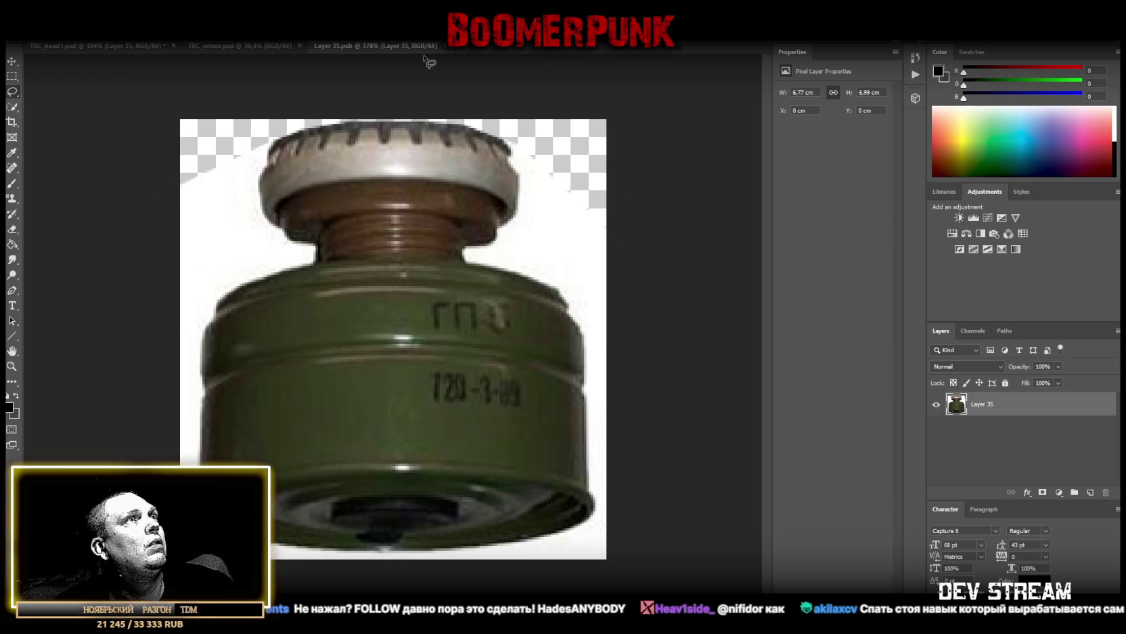
key(ctrl+w)
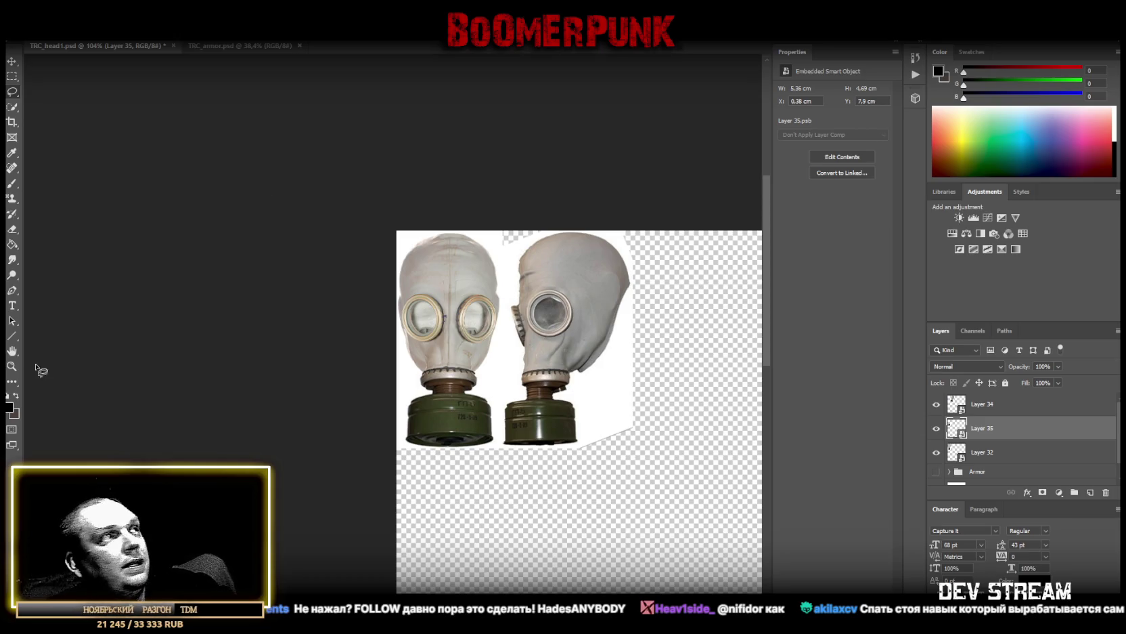
click(11, 367)
scroll(481, 432, down, 3)
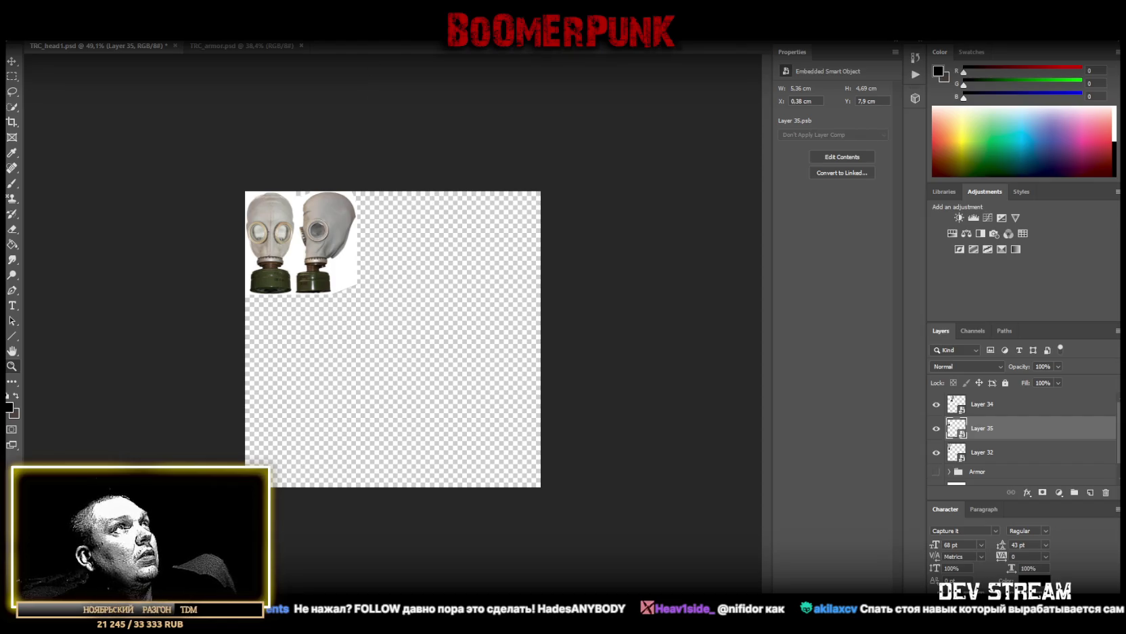
Paste the black respirator gas mask as a new layer and move it lower right
key(ctrl+v)
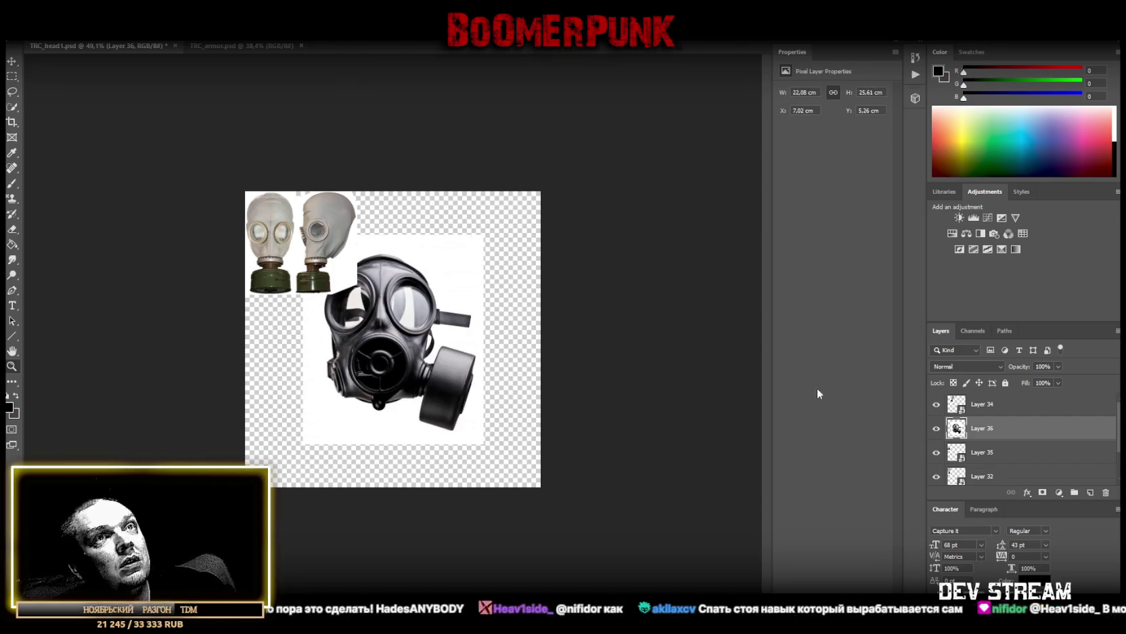
click(13, 65)
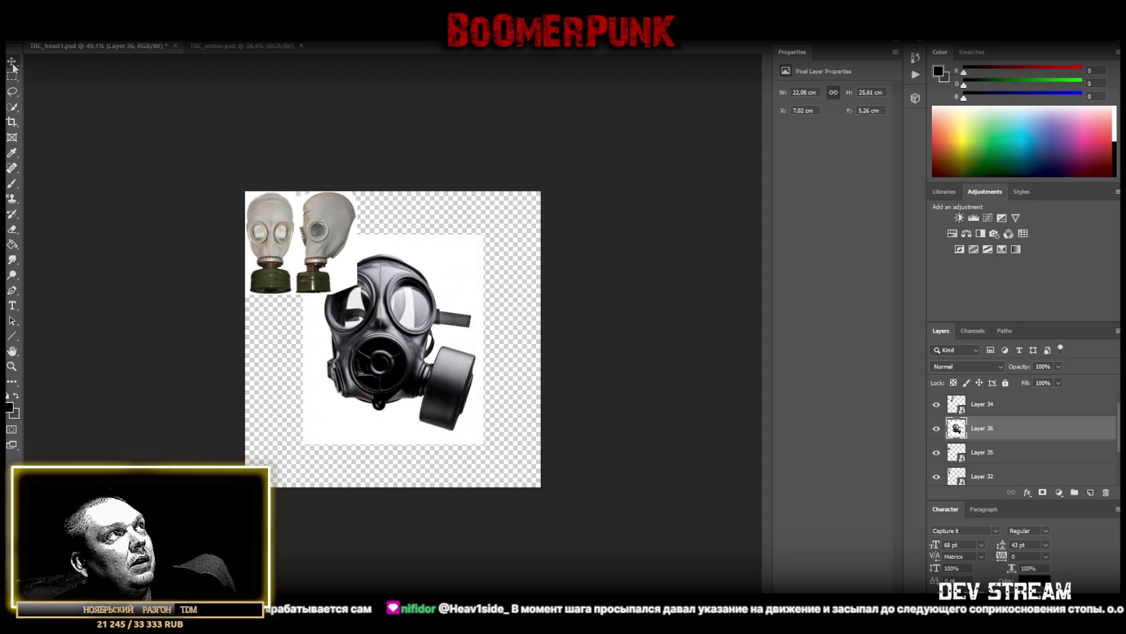
drag(401, 291, 455, 332)
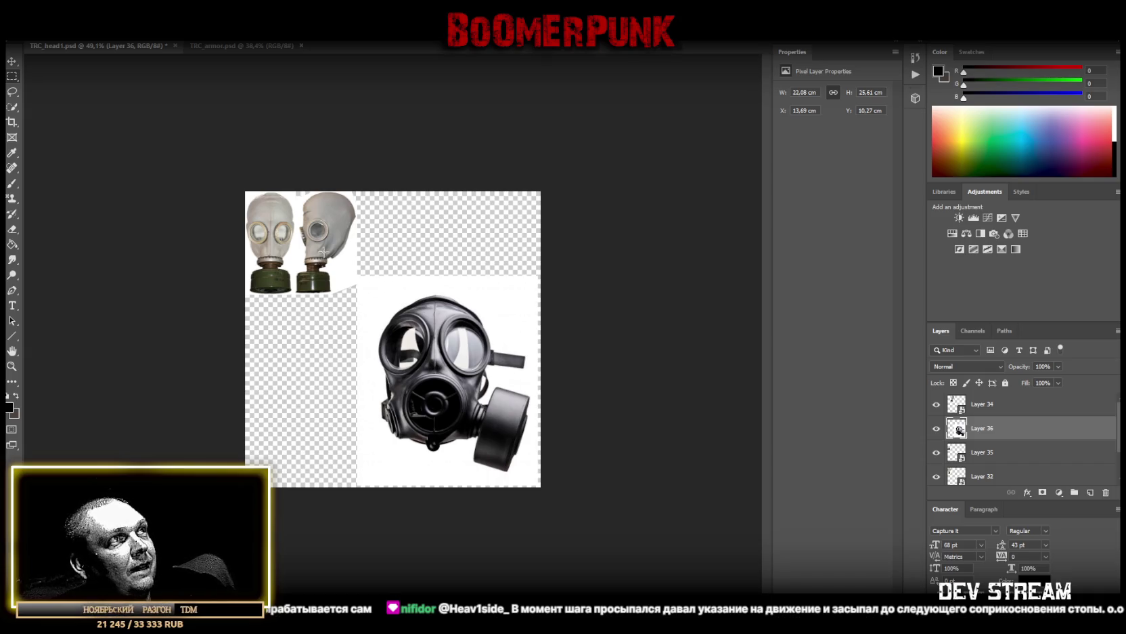
Erase the white background around the black gas mask and clear the selection
drag(558, 227, 348, 301)
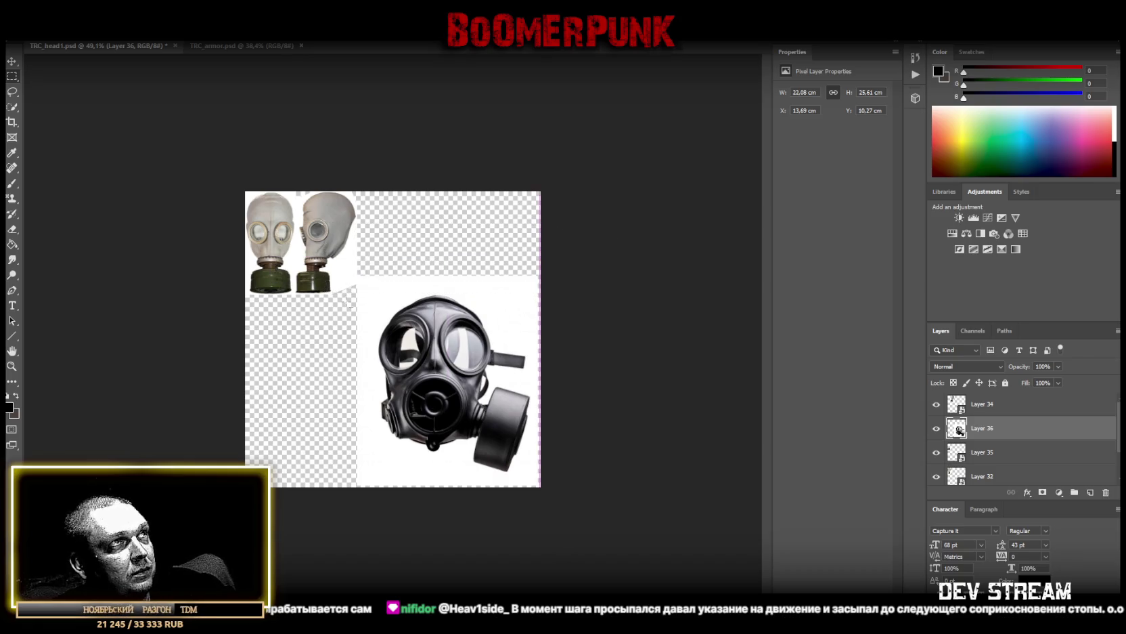
mouse_move(349, 302)
mouse_down()
mouse_move(368, 521)
mouse_move(321, 528)
mouse_up()
mouse_move(423, 487)
mouse_down()
mouse_move(583, 487)
mouse_move(583, 476)
mouse_up()
drag(541, 191, 534, 506)
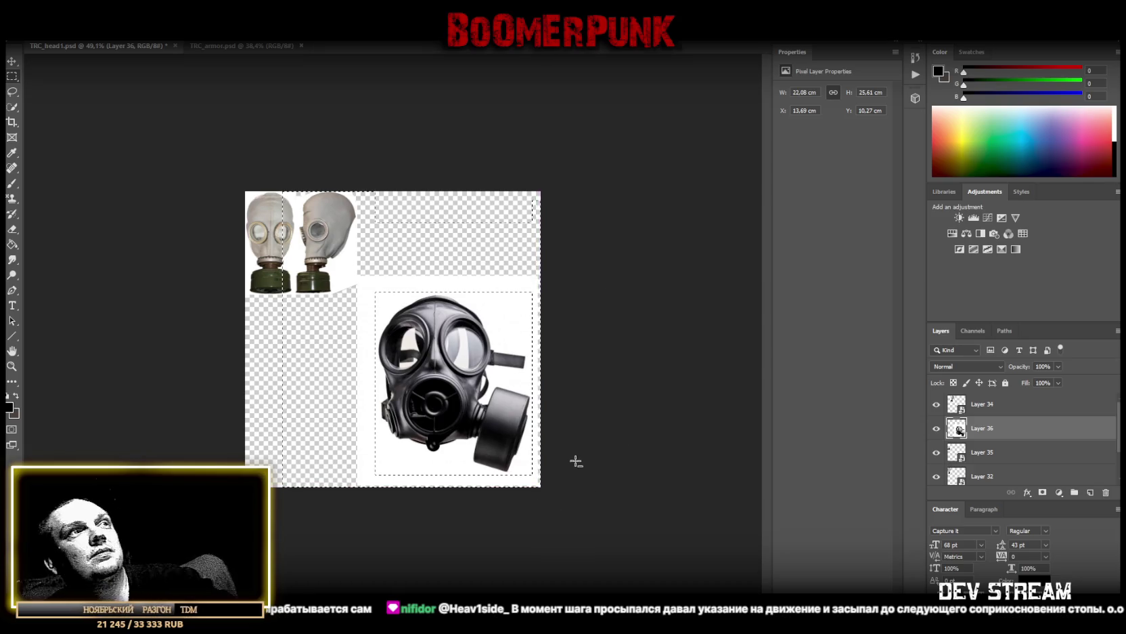
key(Delete)
key(ctrl+shift+i)
click(12, 91)
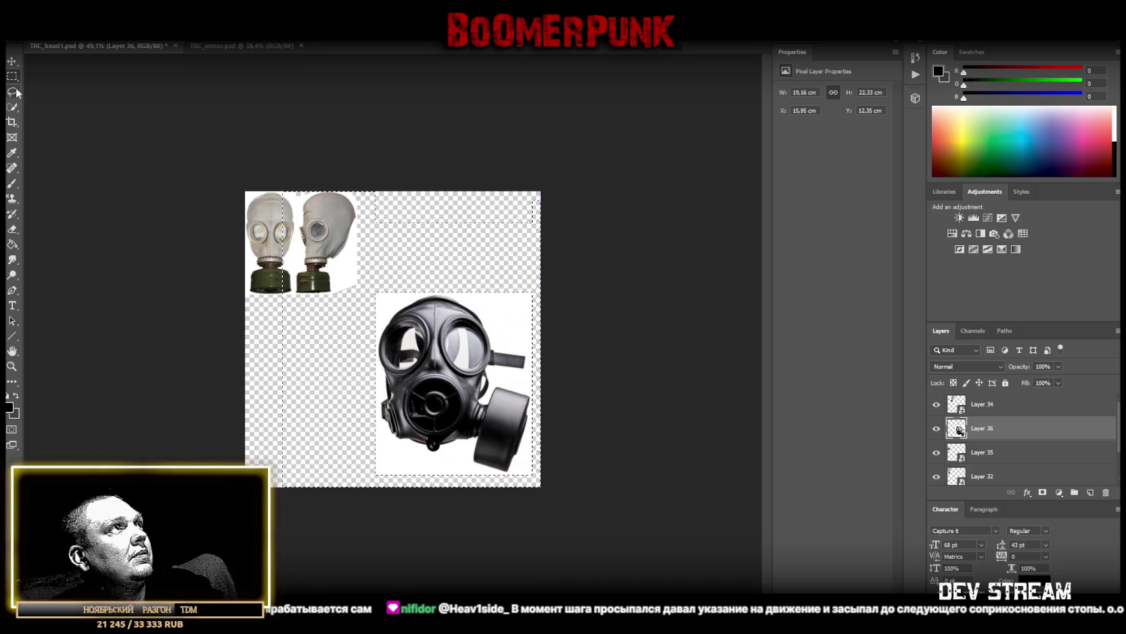
key(ctrl+d)
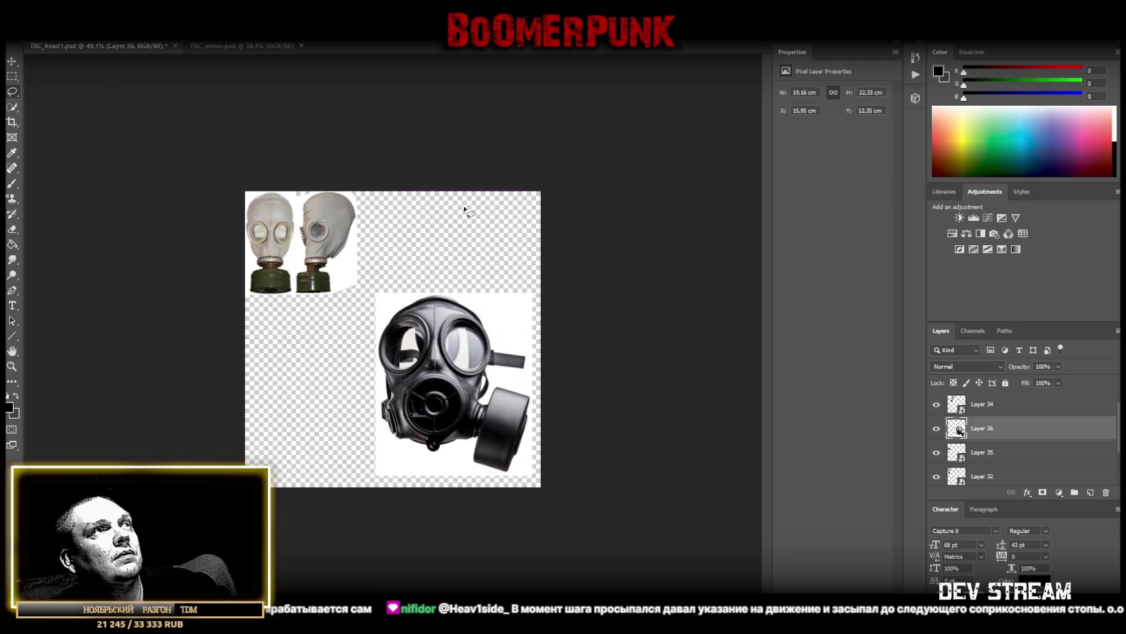
Convert Layer 36 to a smart object and scale it to 10.8 × 12.59 cm beside the grey masks
right_click(1008, 433)
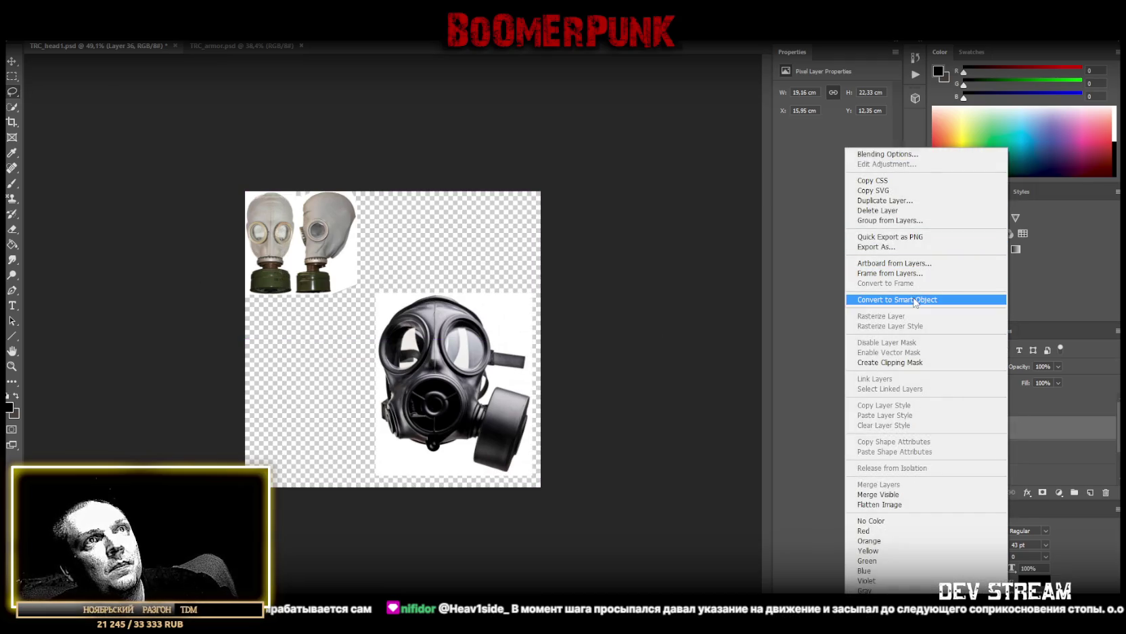
click(897, 299)
key(ctrl+t)
mouse_move(461, 466)
mouse_down()
mouse_move(427, 281)
mouse_move(392, 281)
mouse_up()
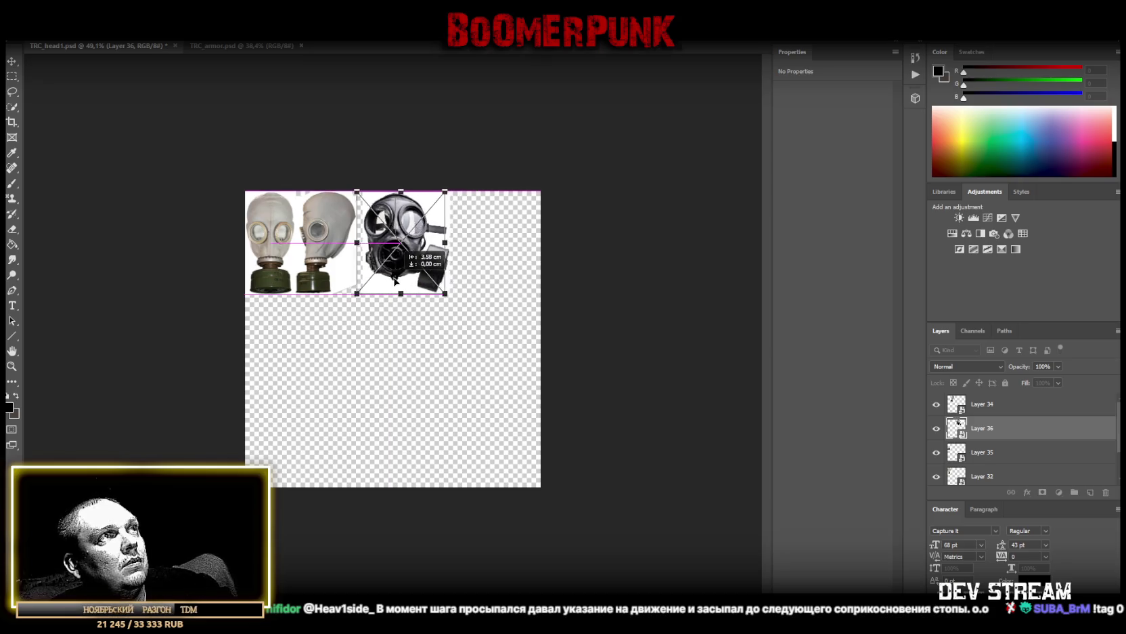
key(Return)
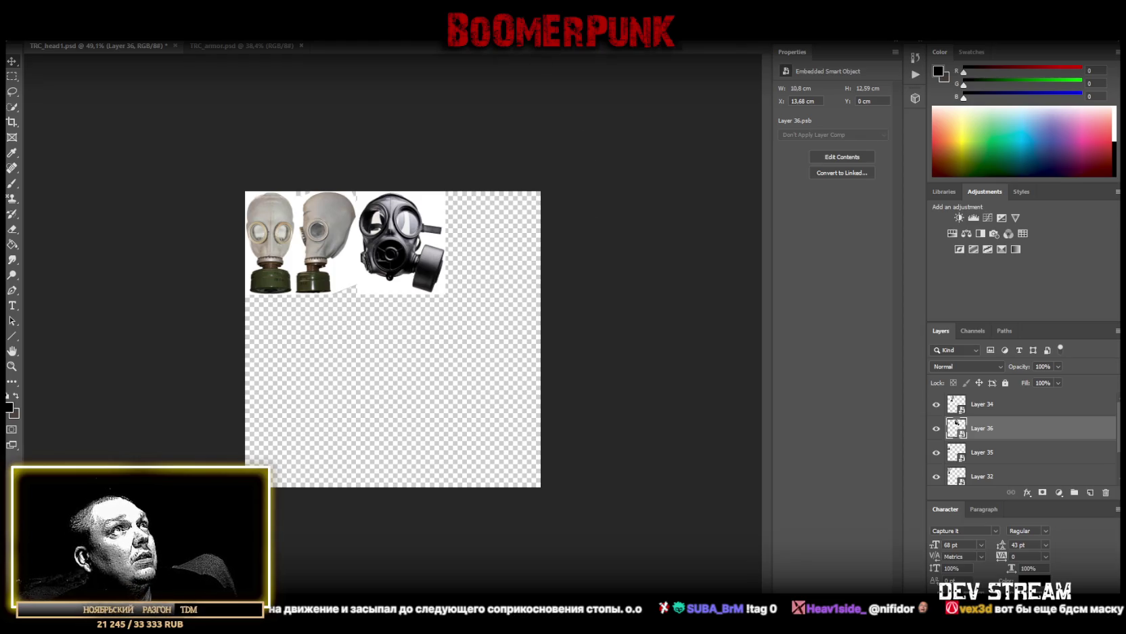
Paste and discard the black face-shield image, then paste the yellow smiley mask as Layer 37
key(ctrl+v)
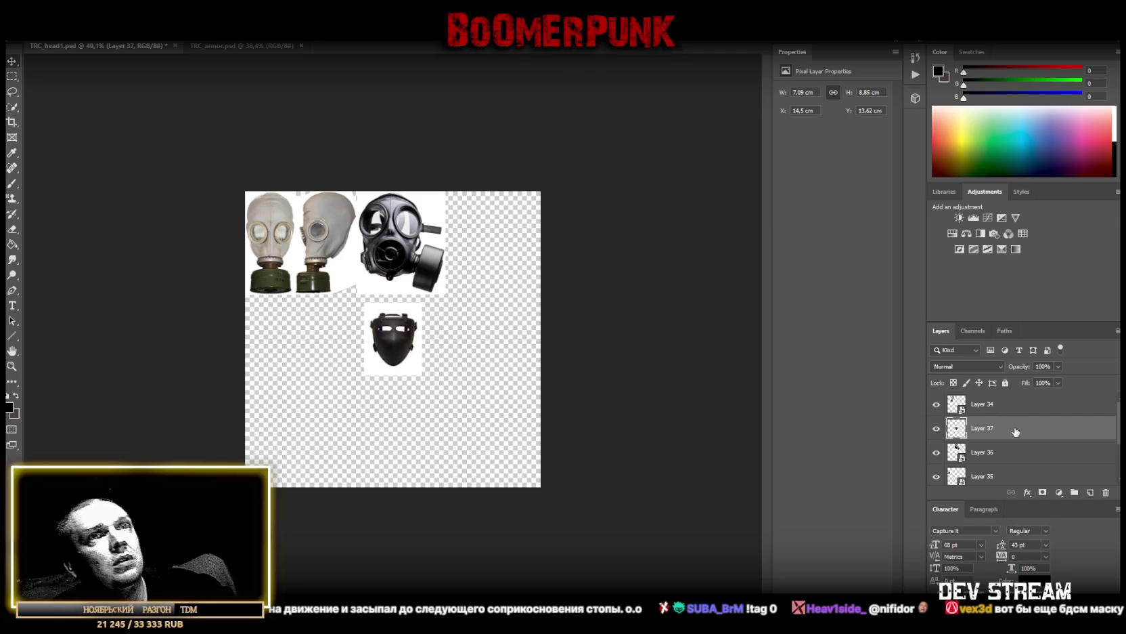
key(Delete)
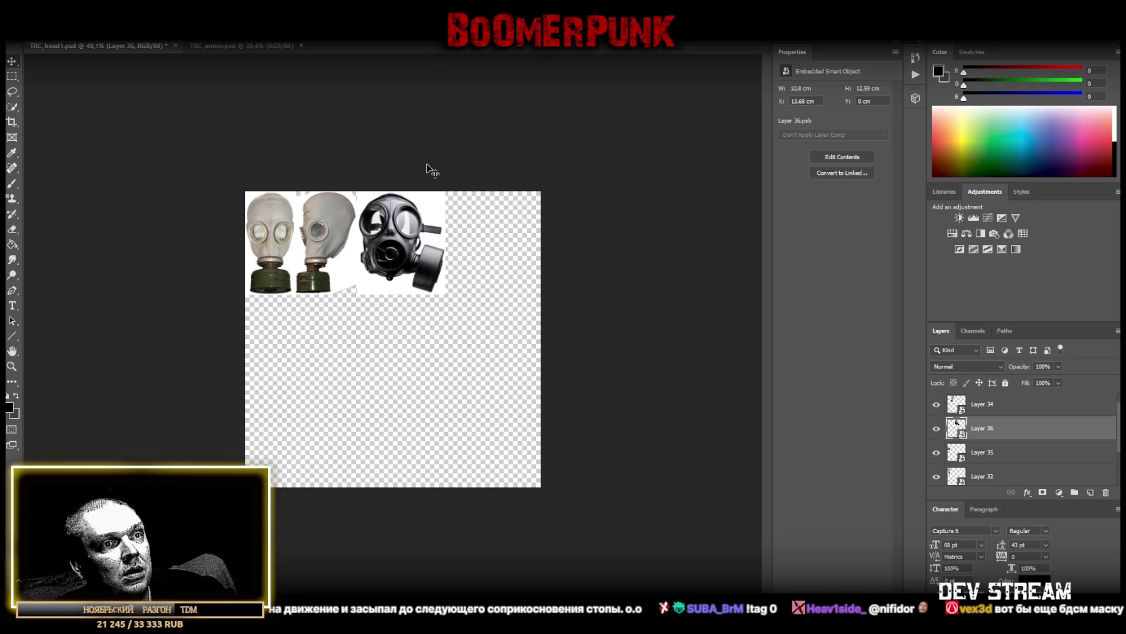
key(ctrl+v)
Copy a rectangle around the smiley mask face to a new layer and delete the original
click(12, 76)
mouse_move(296, 192)
mouse_down()
mouse_move(354, 386)
mouse_move(469, 429)
mouse_up()
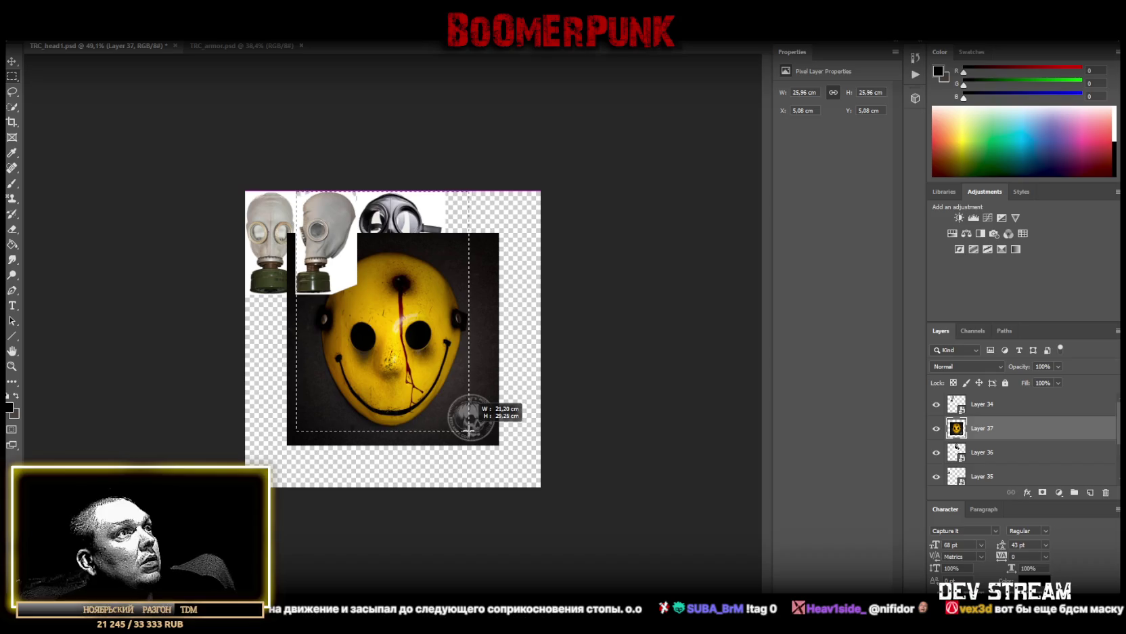
drag(259, 192, 542, 250)
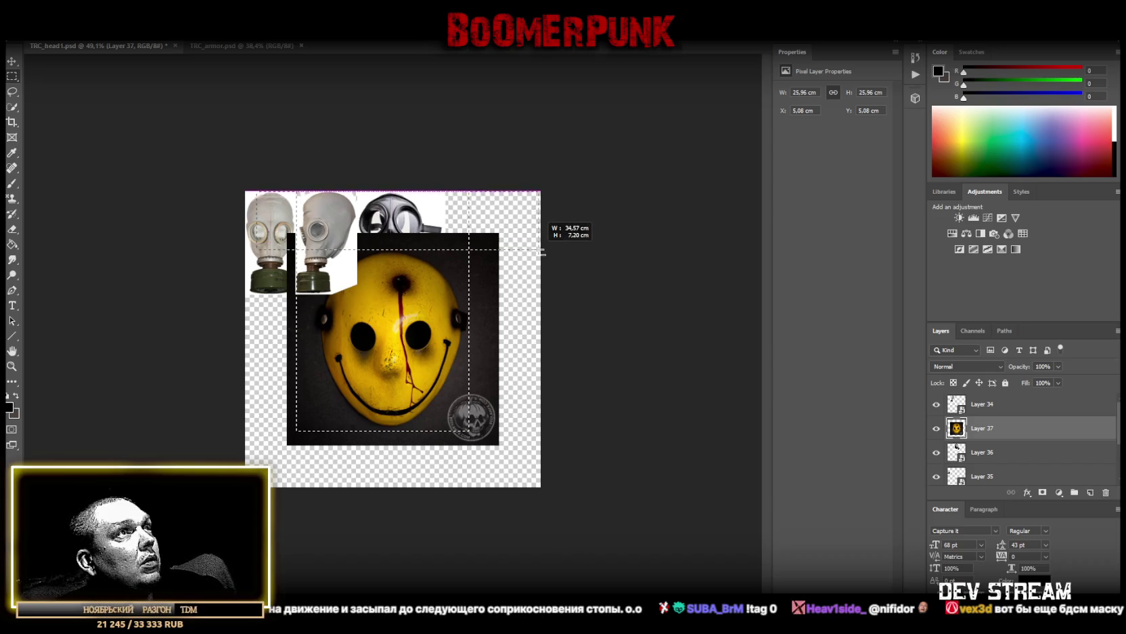
drag(245, 192, 315, 462)
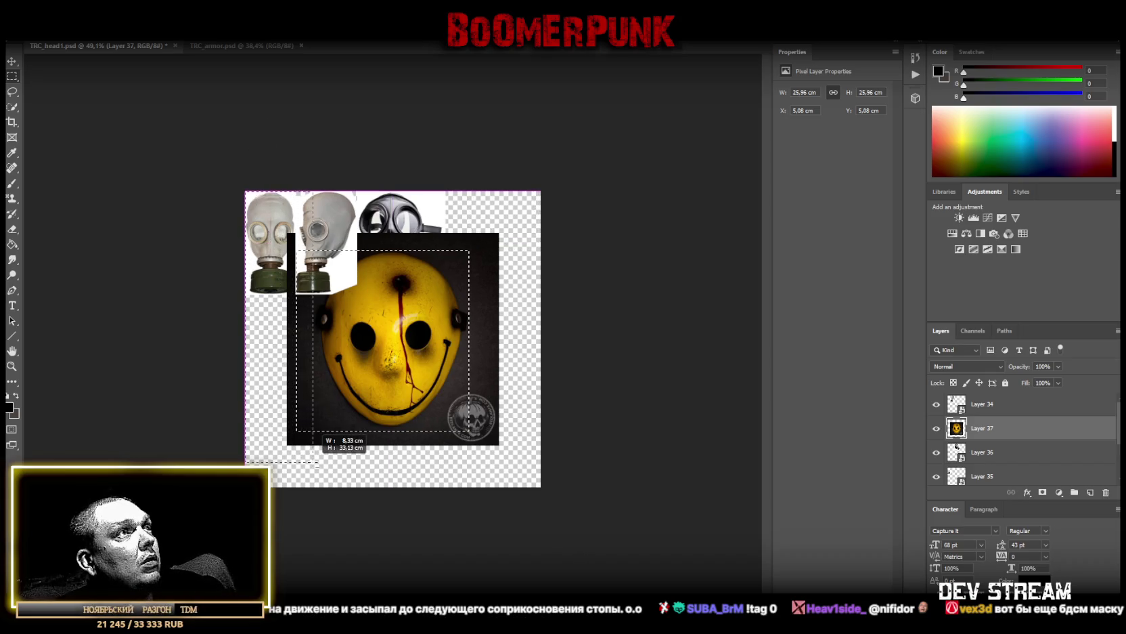
right_click(386, 321)
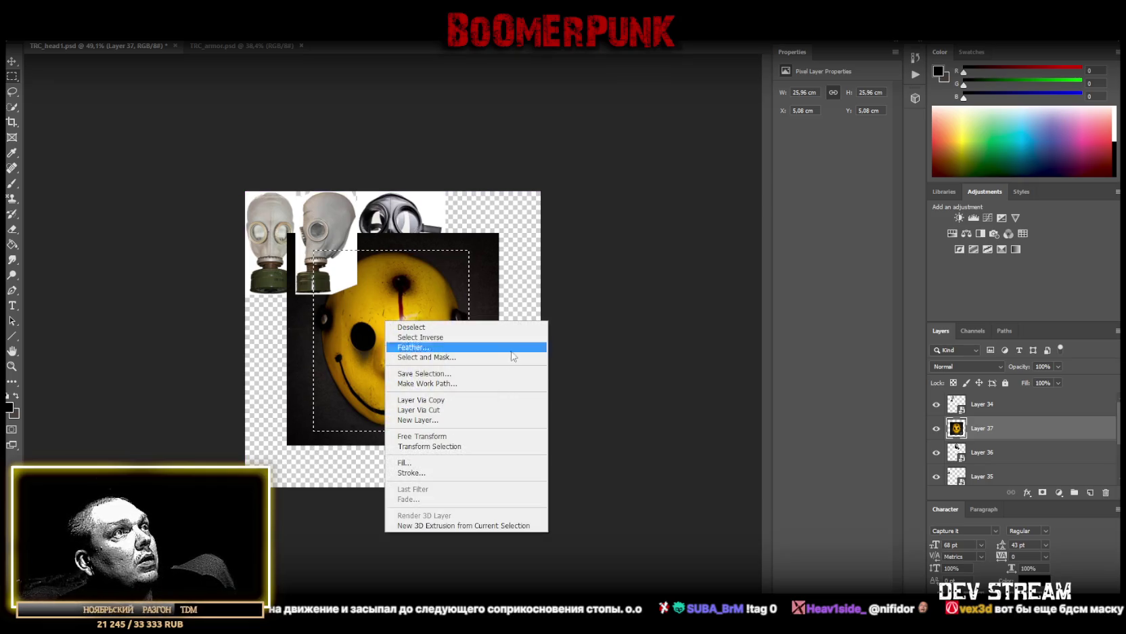
click(440, 399)
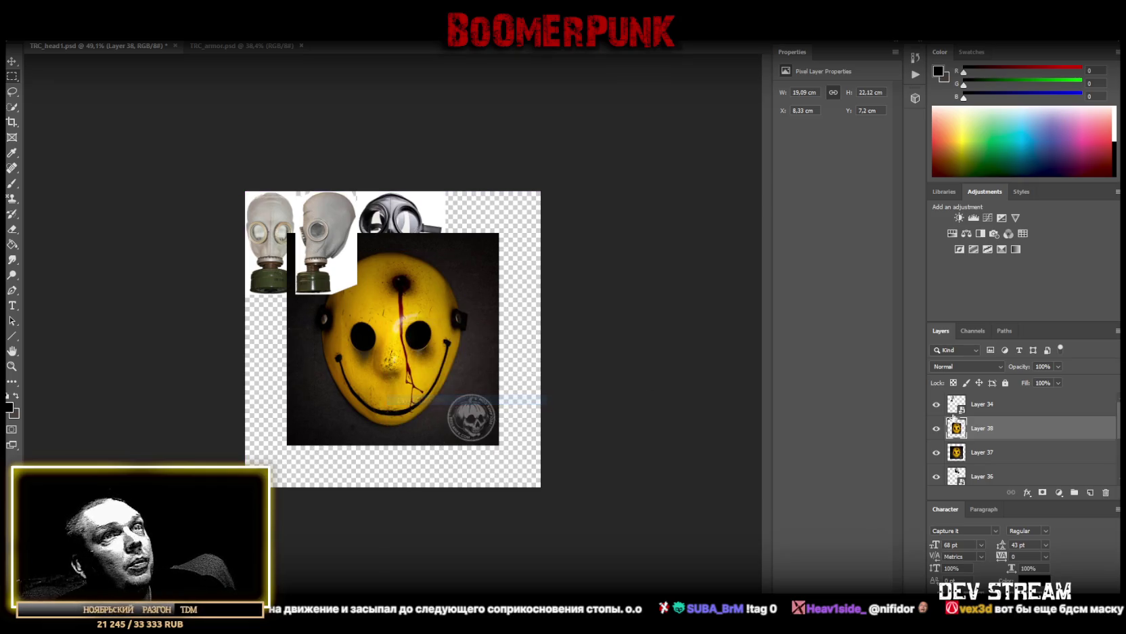
key(Delete)
Convert Layer 38 to a smart object and shrink it into the top-right slot beside the respirator
right_click(985, 427)
click(873, 300)
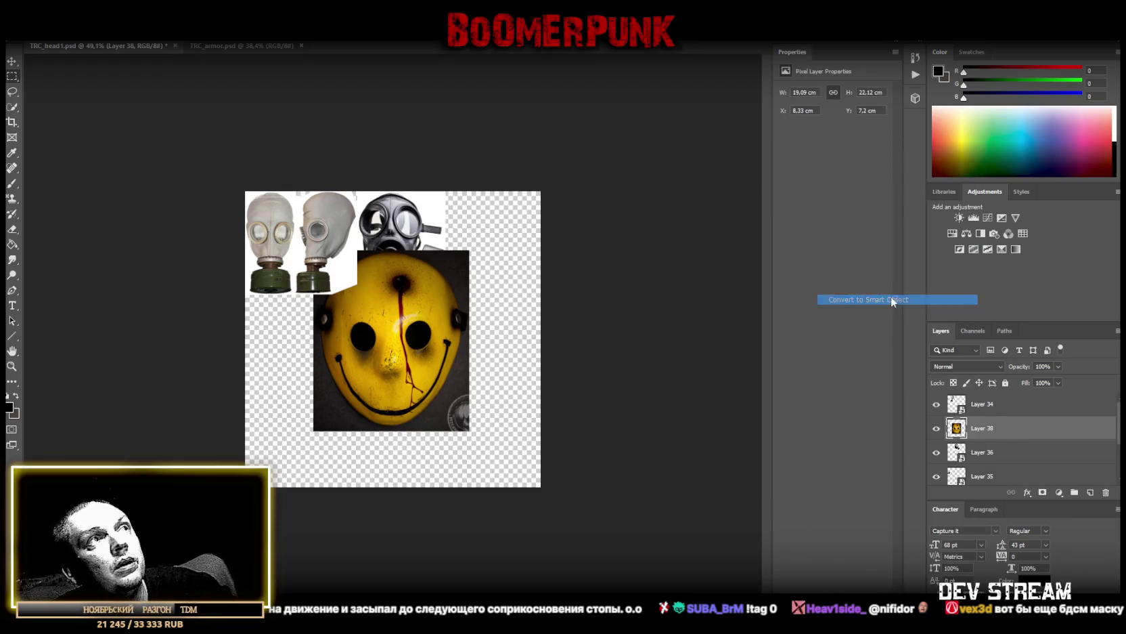
key(ctrl+t)
mouse_move(392, 251)
mouse_down()
mouse_move(384, 335)
mouse_move(485, 221)
mouse_up()
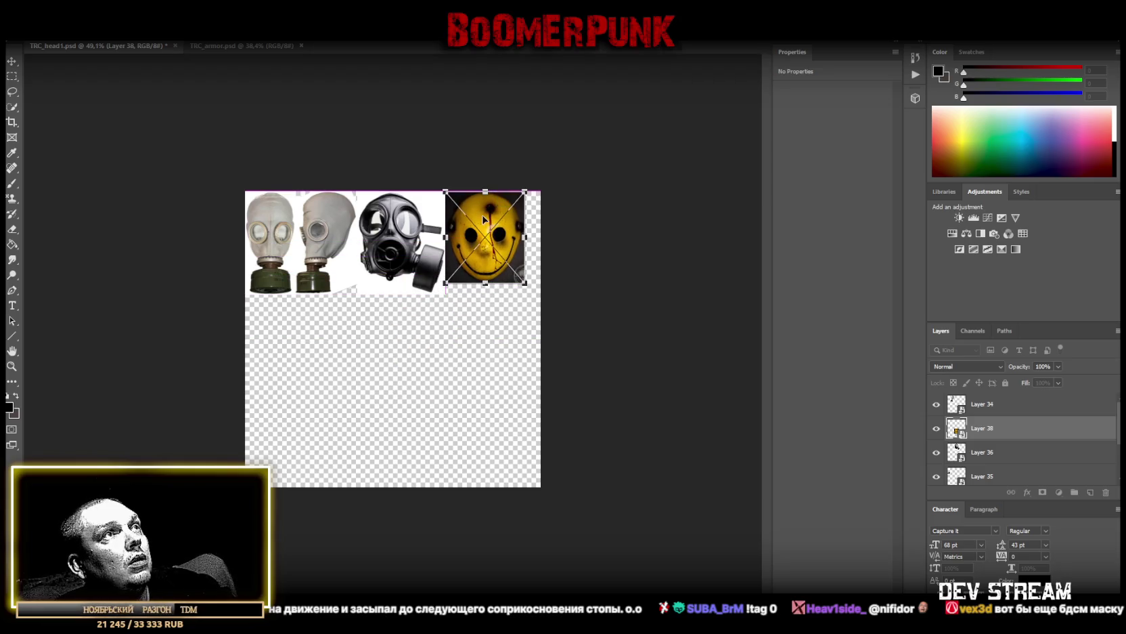
drag(486, 287, 478, 271)
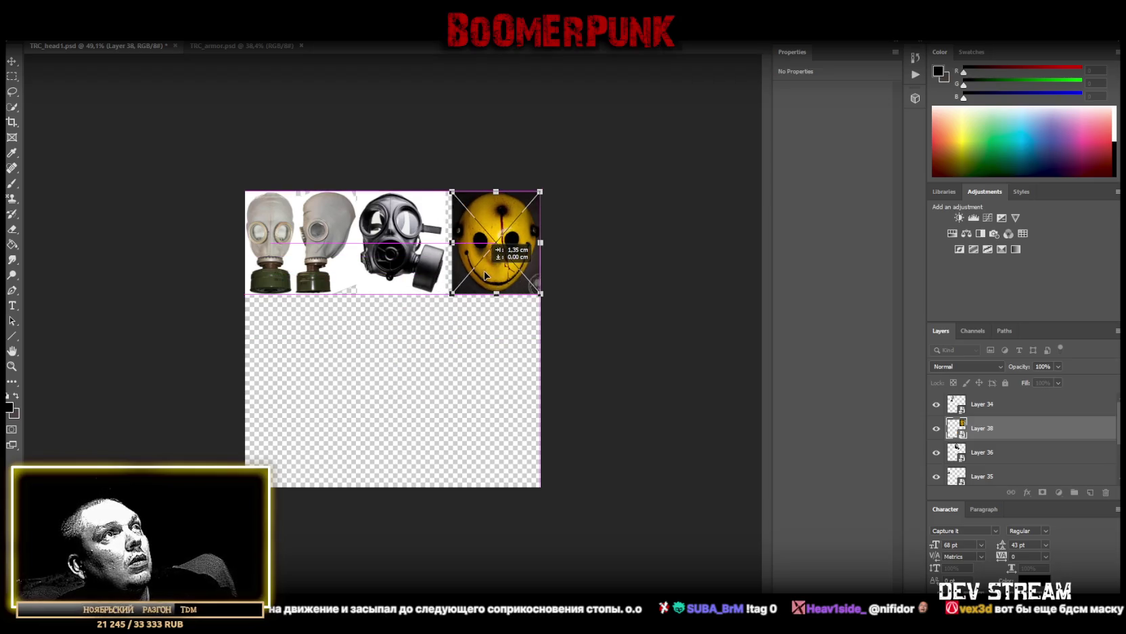
click(12, 61)
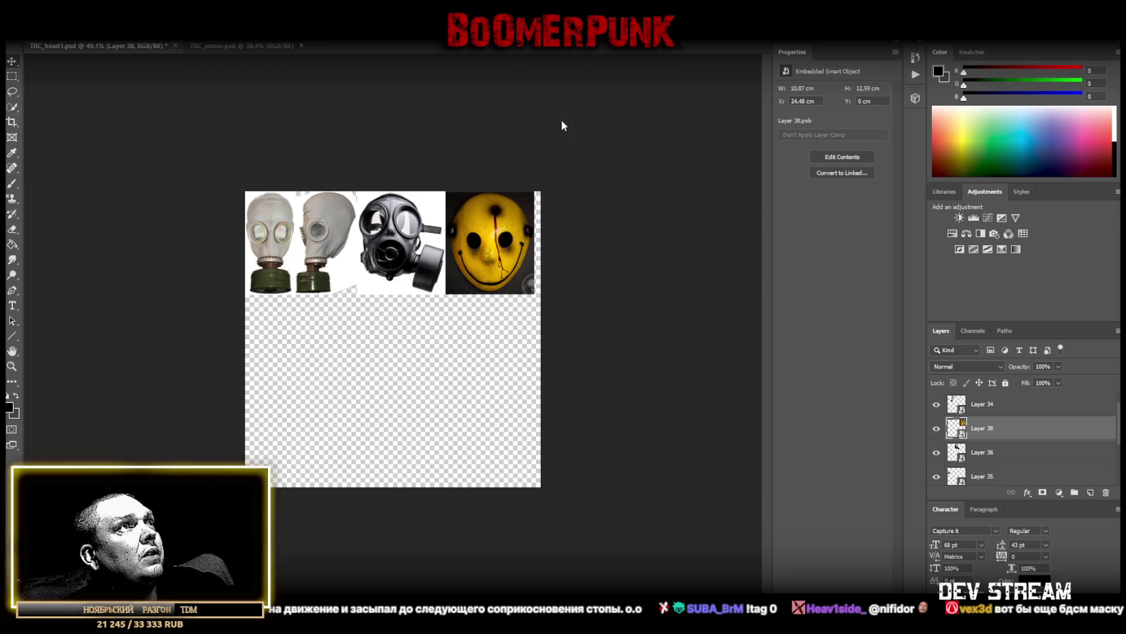
Paste the black crumpled paper image and convert it to a smart object
key(ctrl+v)
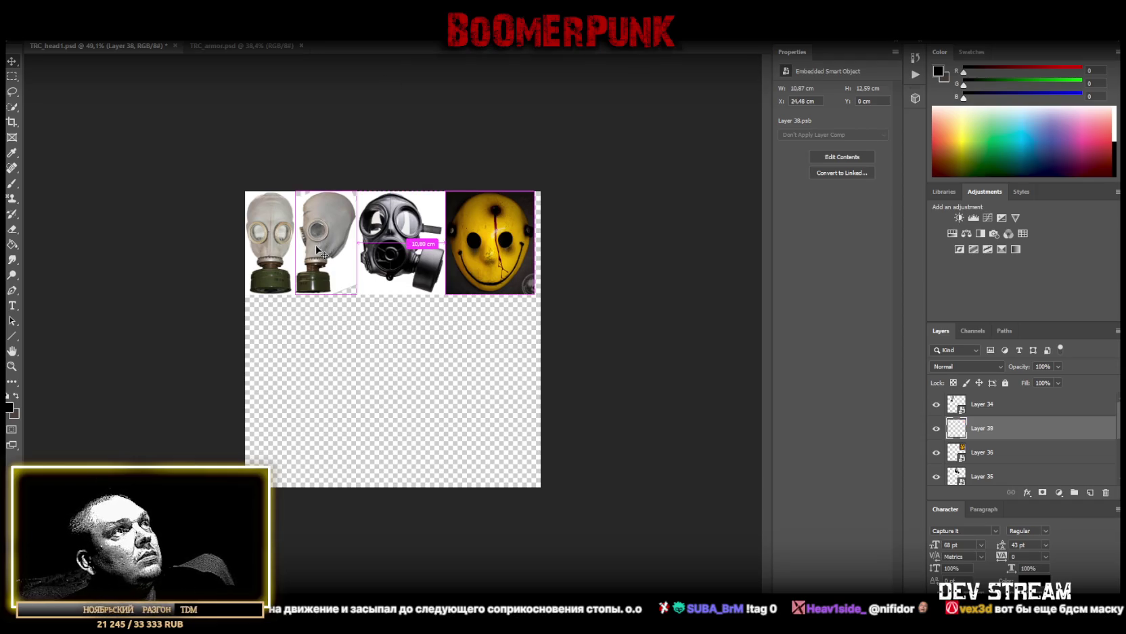
right_click(992, 436)
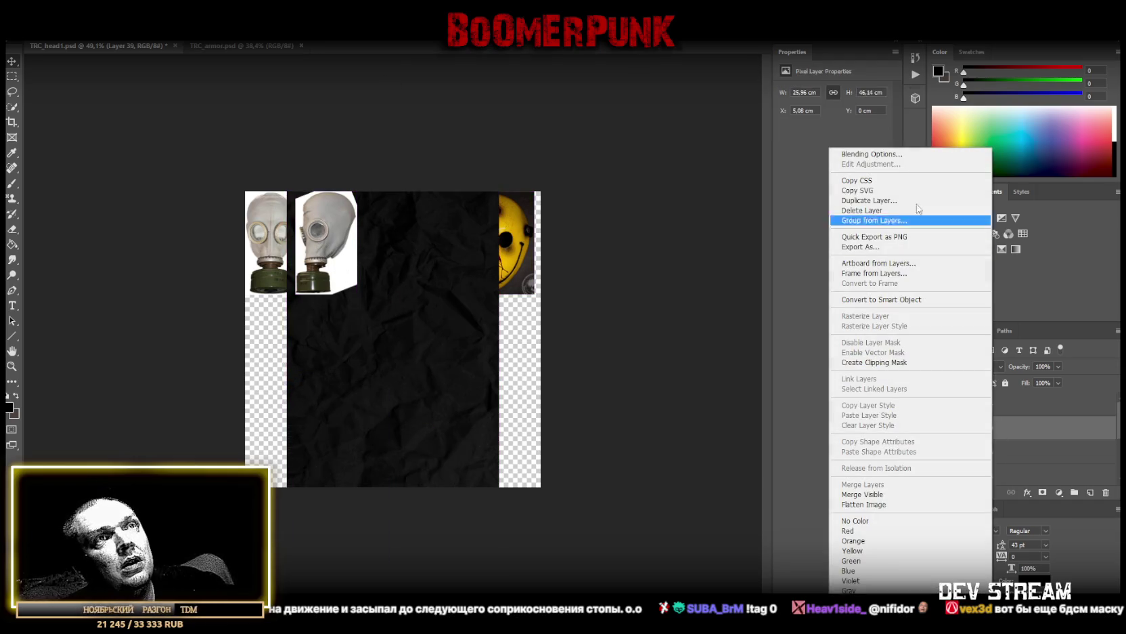
click(892, 299)
Scale the paper to a 6.17 × 10.97 cm panel at the left edge beneath the masks
key(ctrl+t)
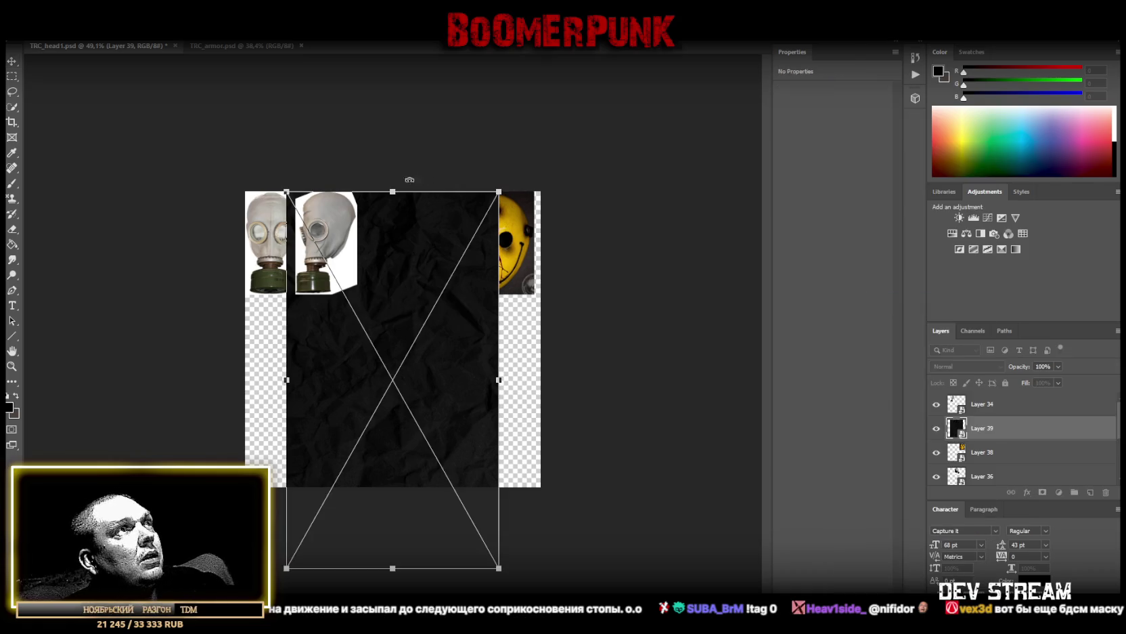
drag(393, 195, 392, 351)
drag(388, 402, 303, 346)
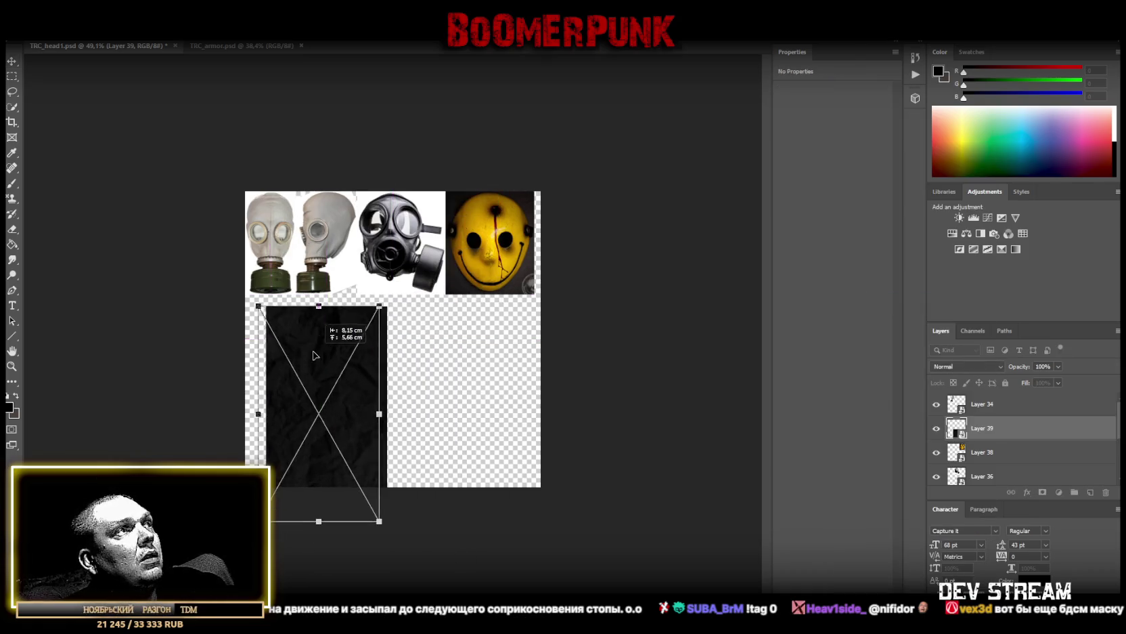
drag(306, 509, 305, 433)
drag(330, 341, 306, 349)
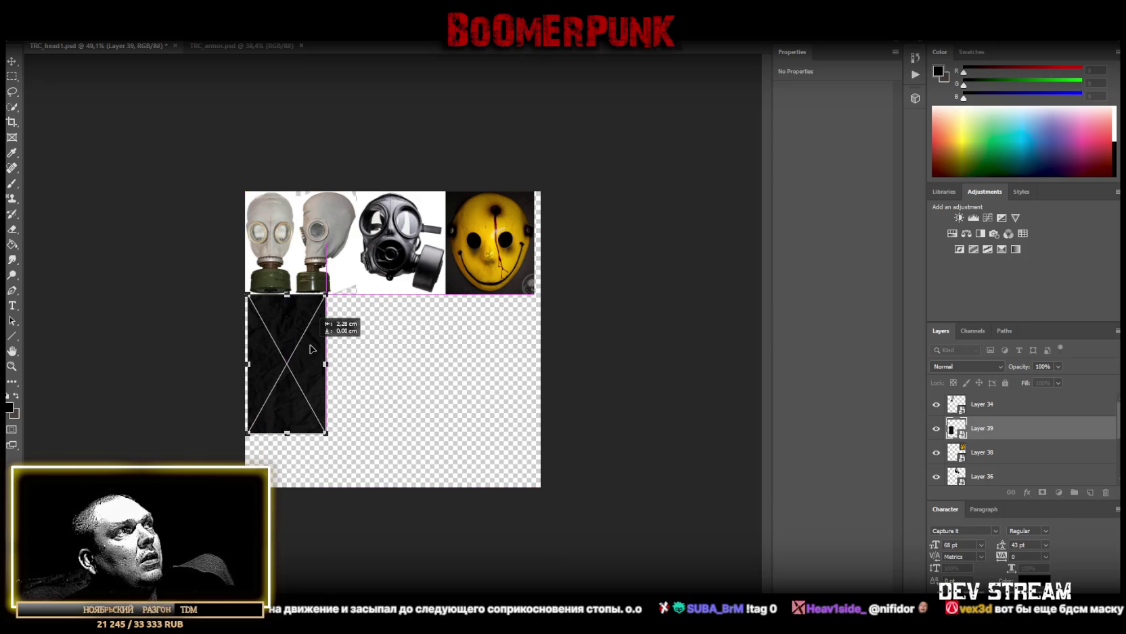
mouse_move(323, 363)
mouse_down()
mouse_move(298, 363)
mouse_move(287, 347)
mouse_up()
key(Return)
key(z)
click(207, 324)
Nudge the paper panel snug under the gas masks and fine-tune its width
scroll(204, 336, down, 2)
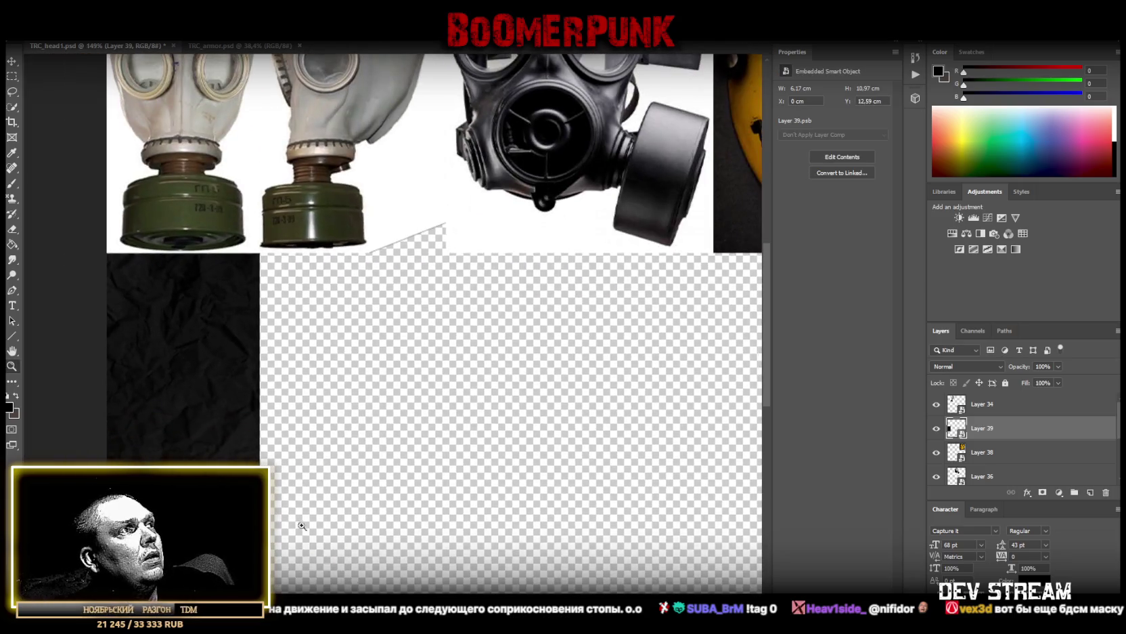
scroll(318, 417, down, 1)
key(ctrl+t)
drag(291, 338, 287, 336)
drag(358, 388, 359, 388)
scroll(359, 388, up, 3)
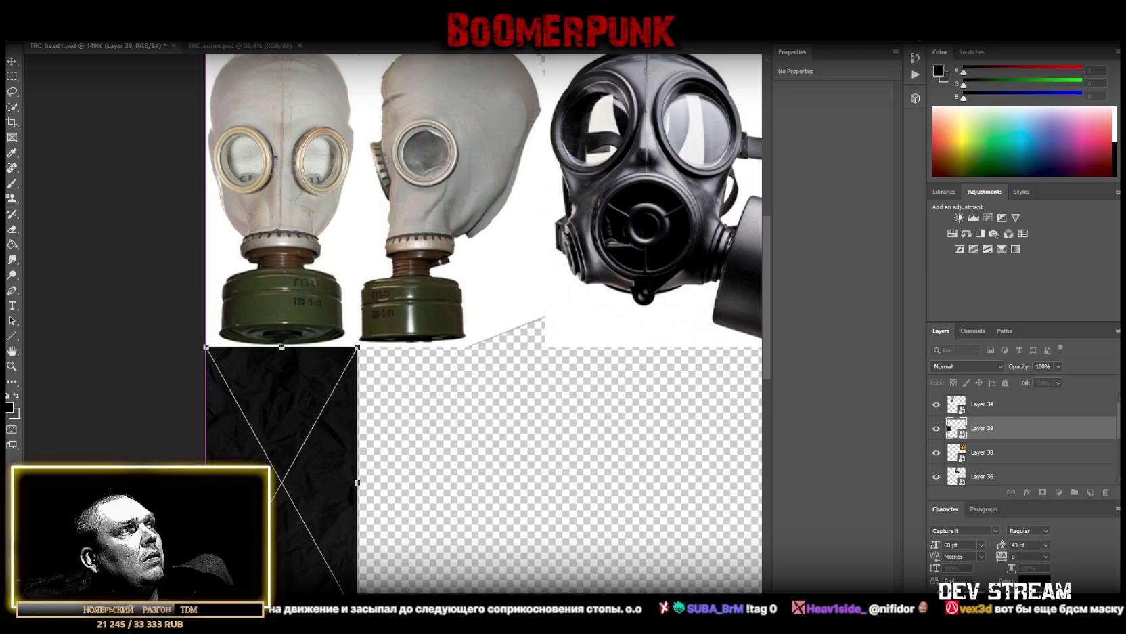
key(Return)
Resize the yellow smiley mask (Layer 38) to 7.55 × 8.75 cm and place it beside the paper
click(12, 366)
alt+click(386, 417)
click(435, 312)
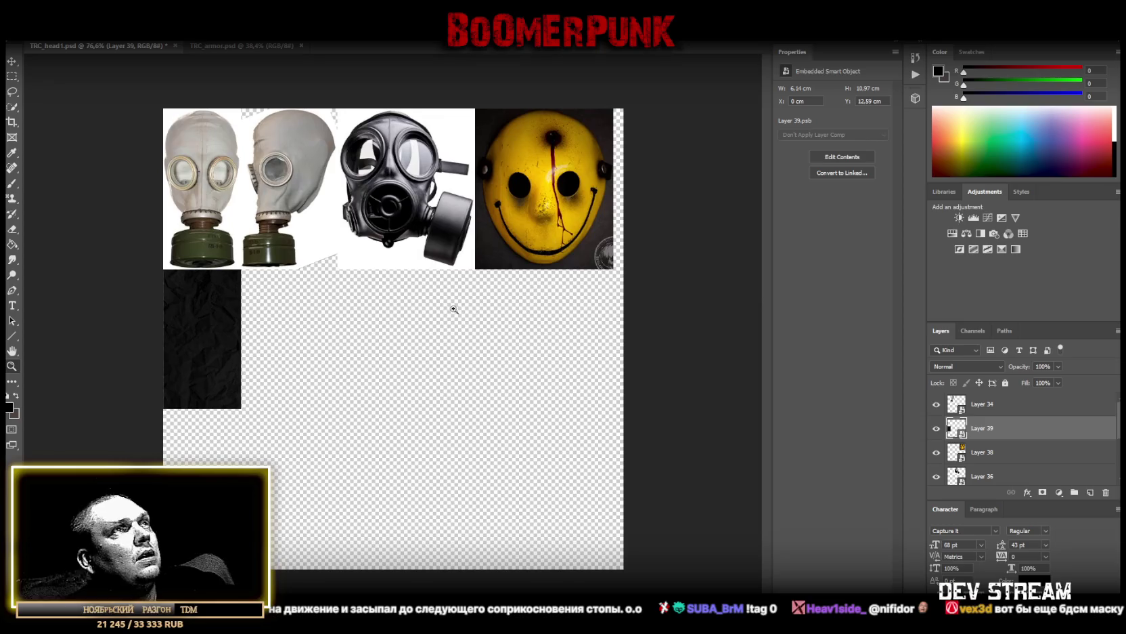
click(1008, 452)
key(ctrl+t)
mouse_move(544, 269)
mouse_down()
mouse_move(544, 251)
mouse_move(601, 235)
mouse_up()
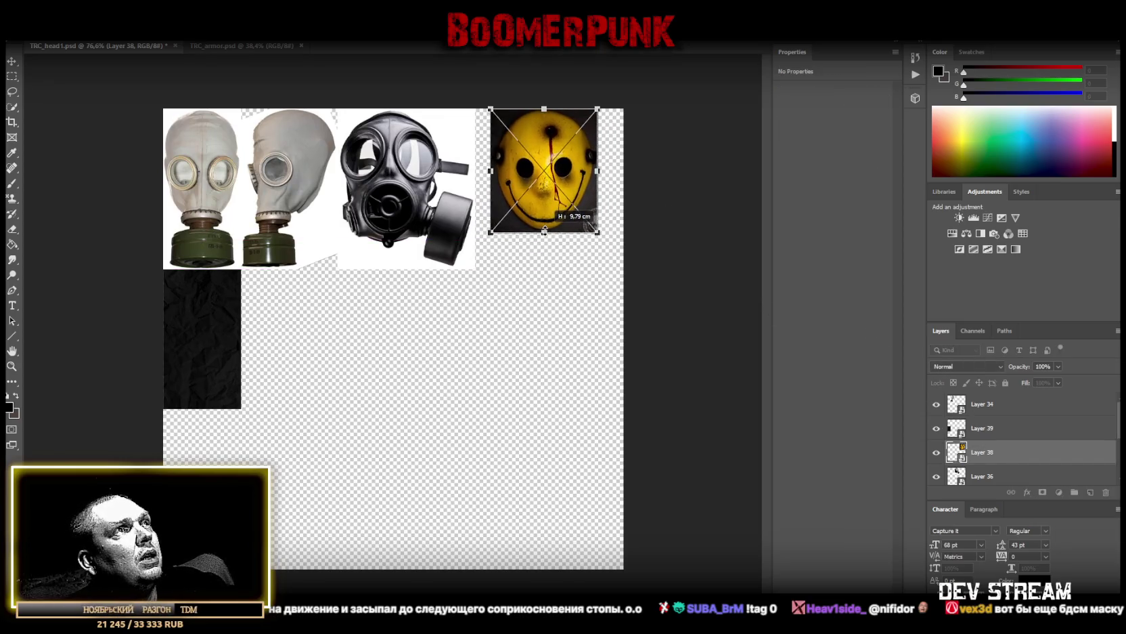
mouse_move(528, 237)
mouse_down()
mouse_move(490, 387)
mouse_move(328, 344)
mouse_up()
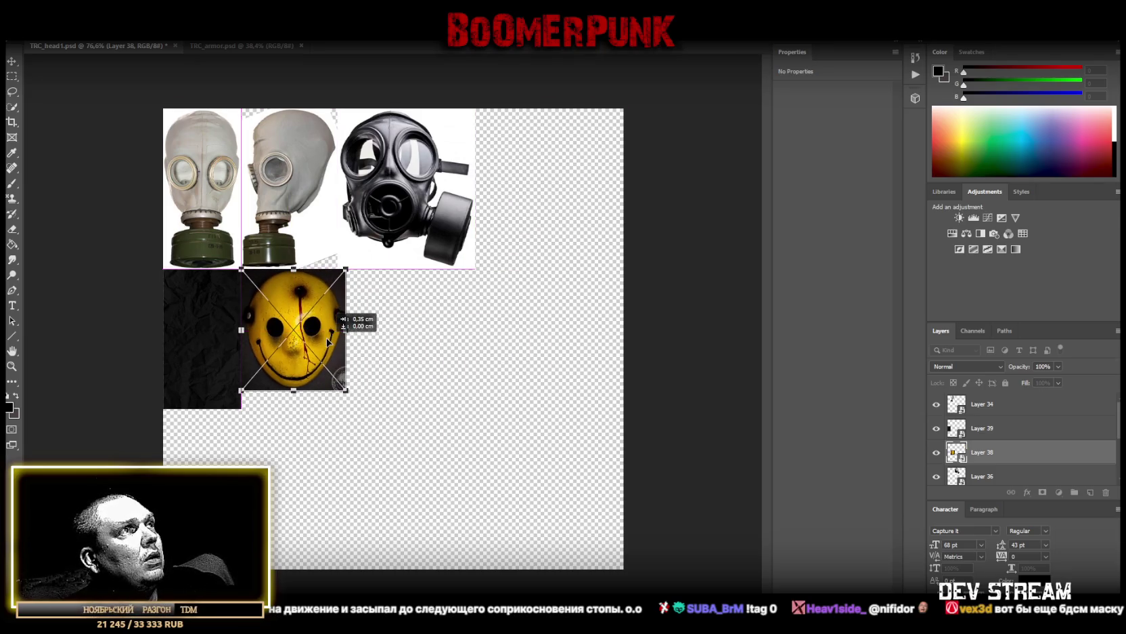
drag(346, 330, 291, 320)
key(Return)
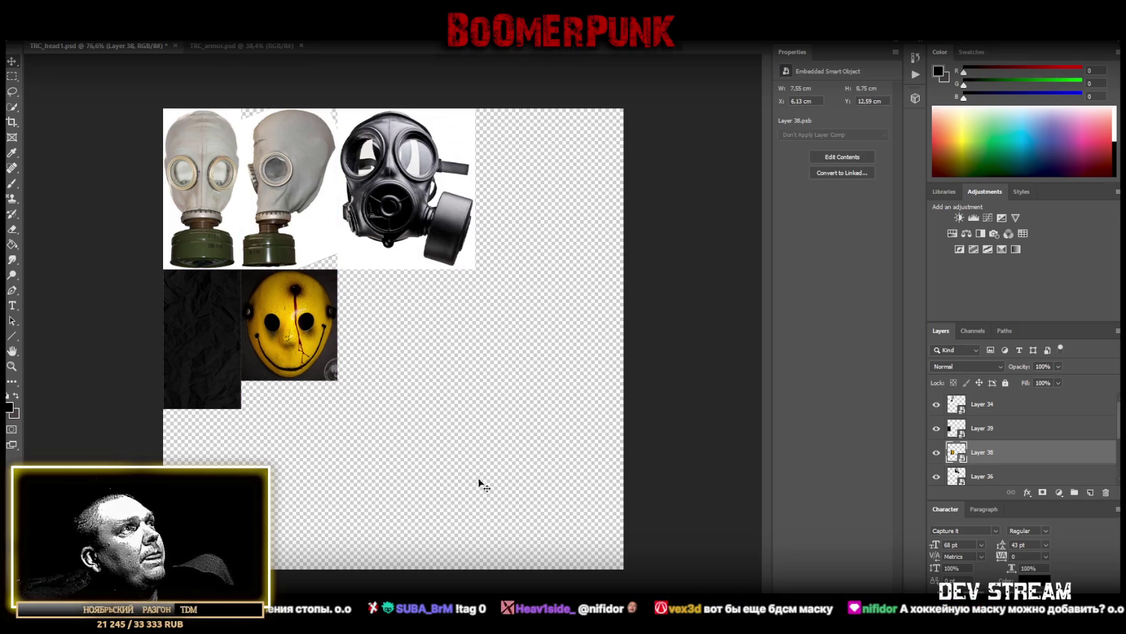
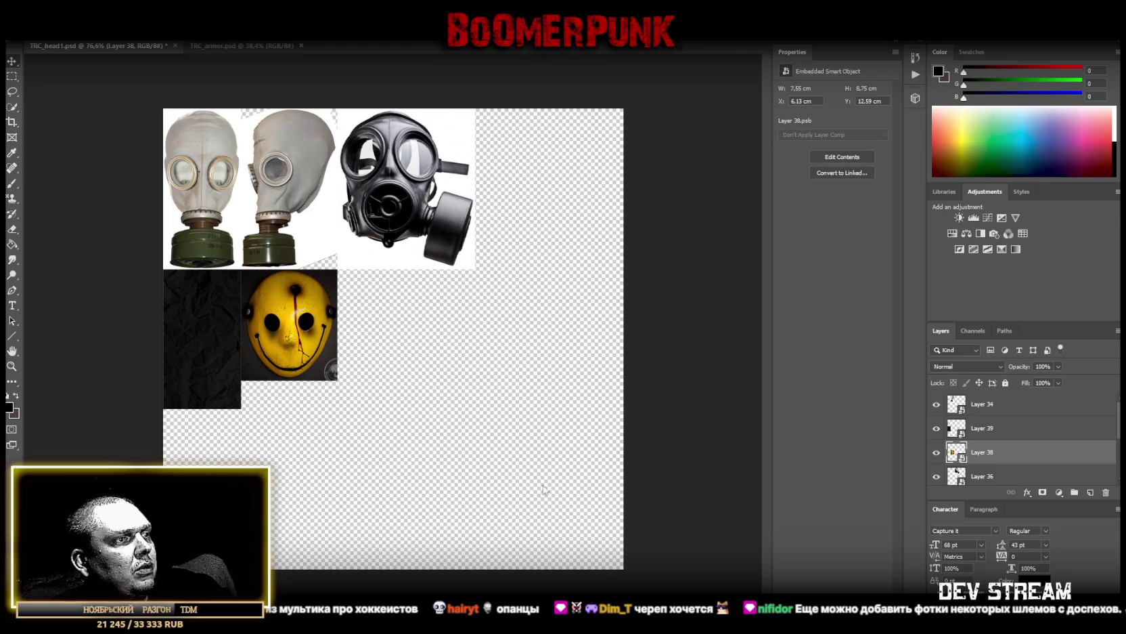
Paste the belt photo into the collage and marquee-select the belt without its white surroundings
key(ctrl+shift+alt+n)
key(ctrl+v)
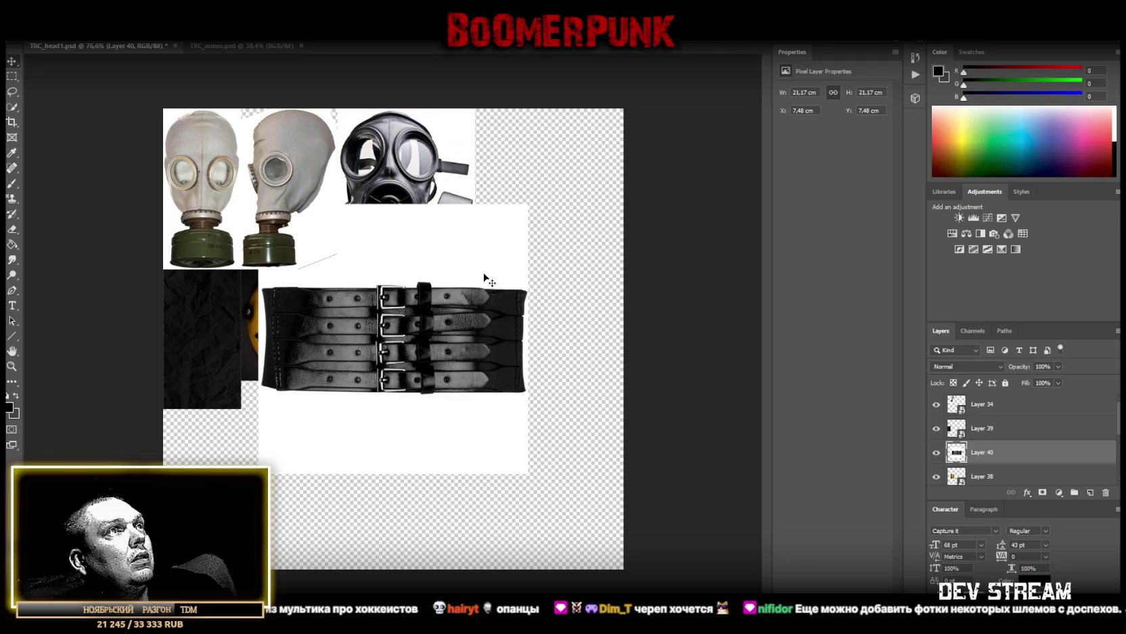
drag(472, 345, 545, 392)
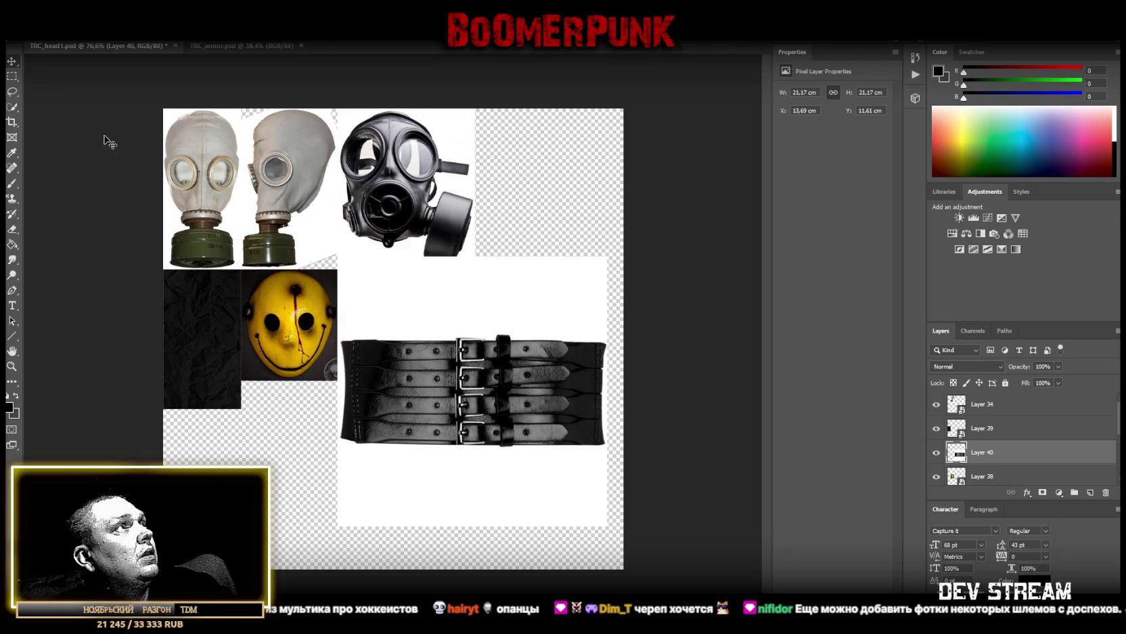
click(12, 75)
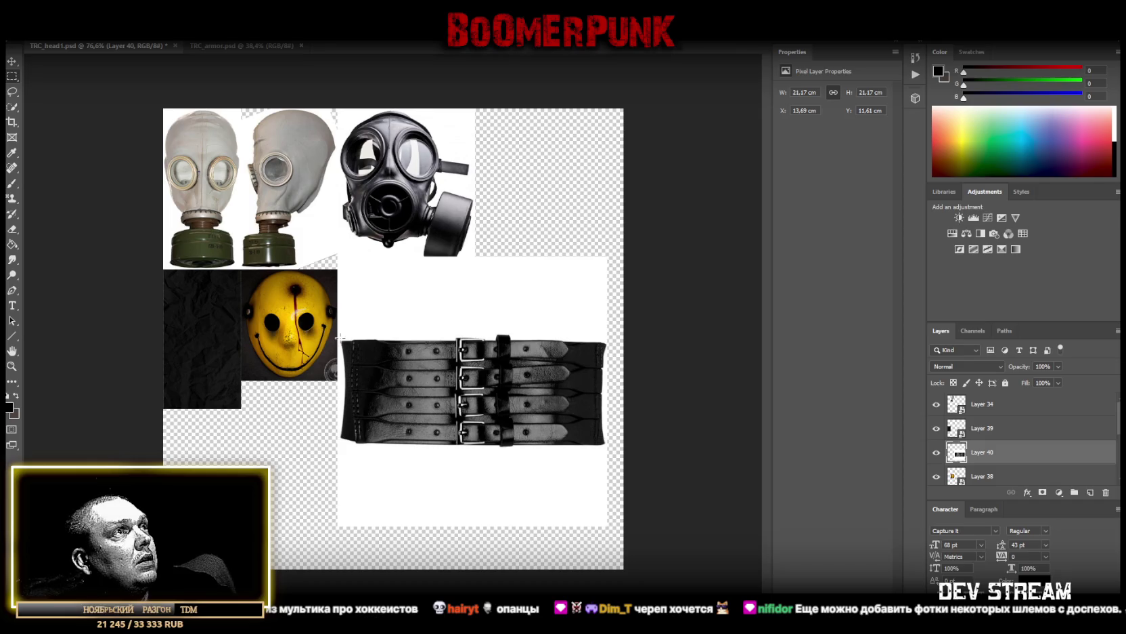
drag(340, 338, 603, 445)
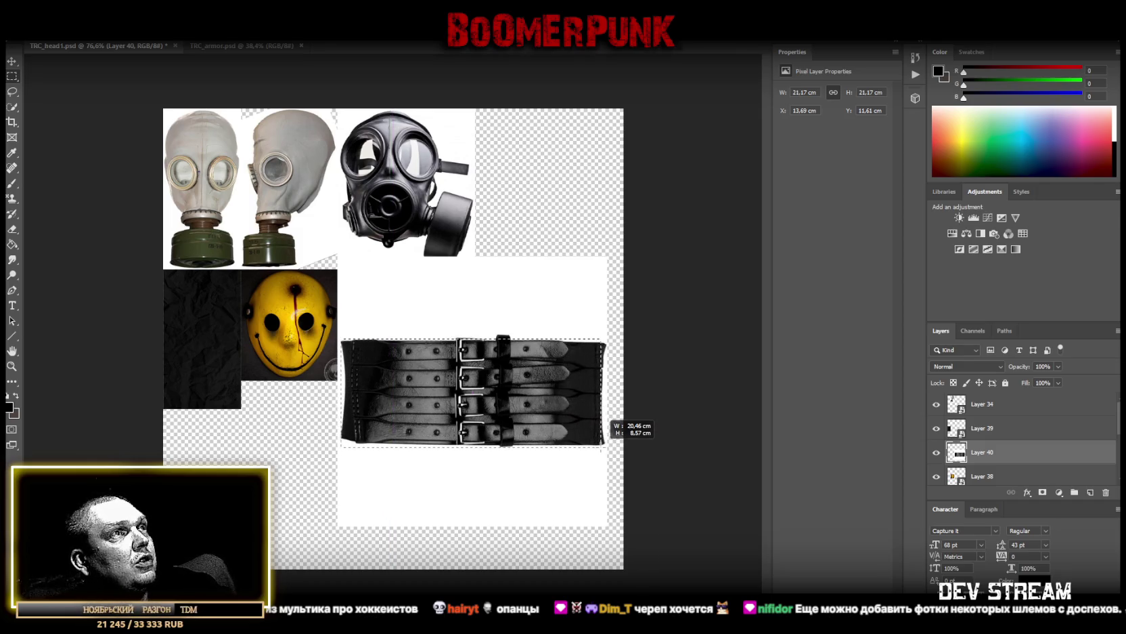
drag(602, 445, 601, 446)
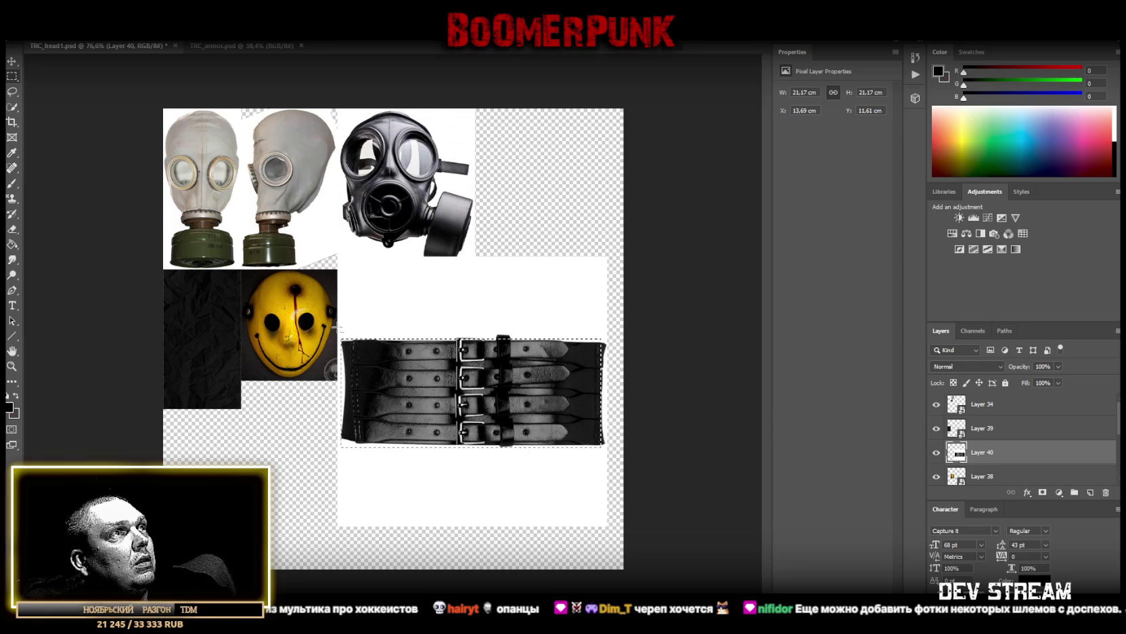
drag(334, 330, 352, 452)
Copy the belt onto its own layer, delete the original layer, and make it a smart object
right_click(433, 393)
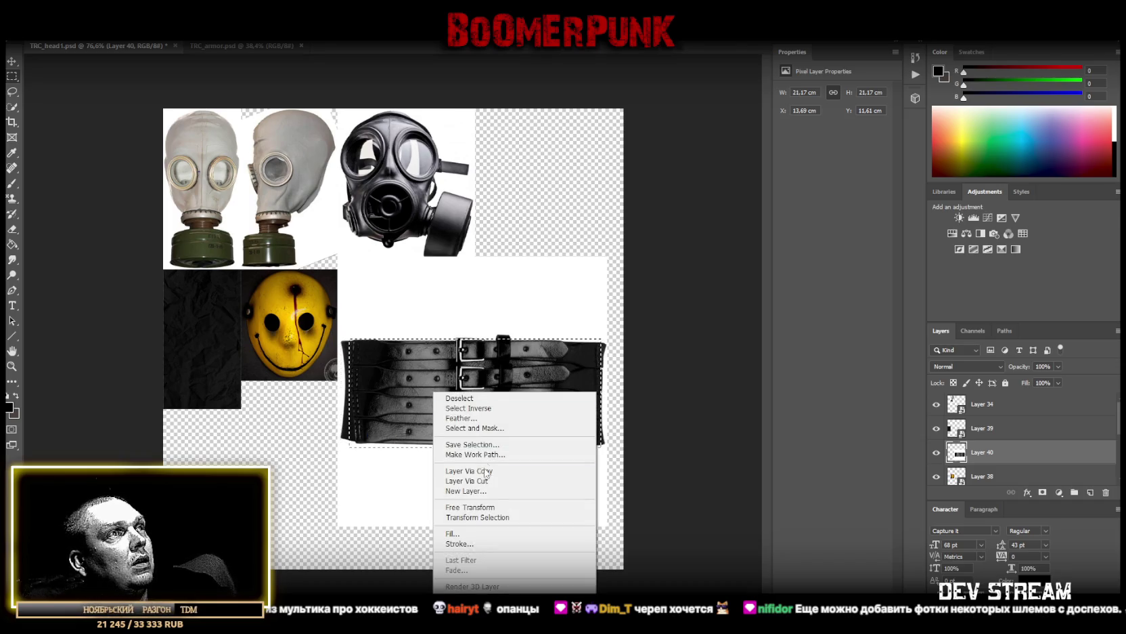
click(486, 470)
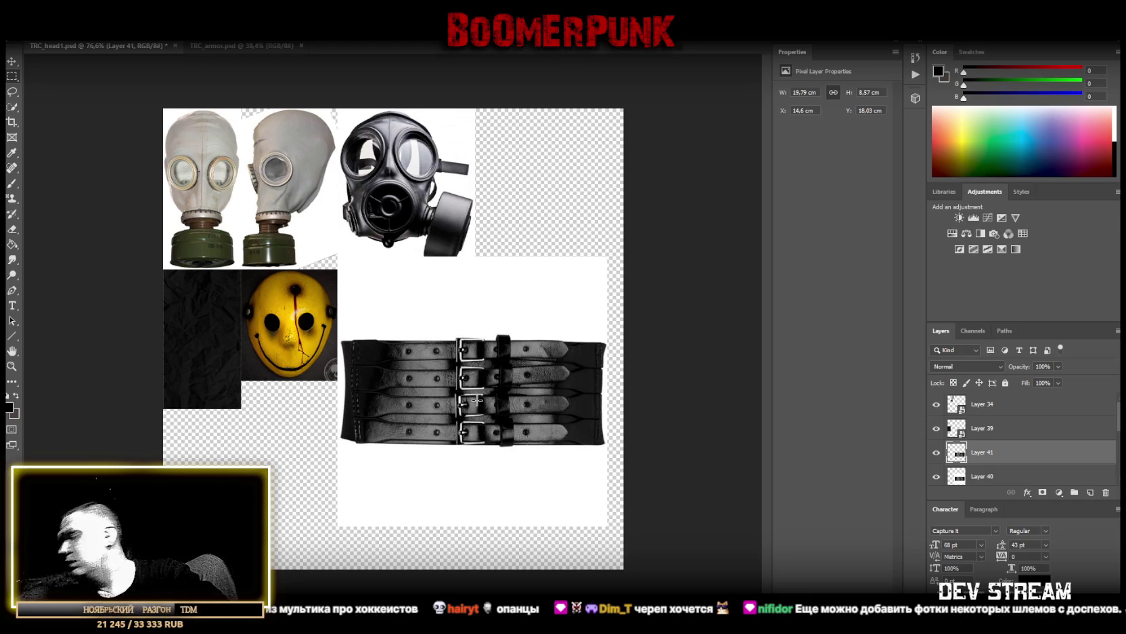
right_click(442, 395)
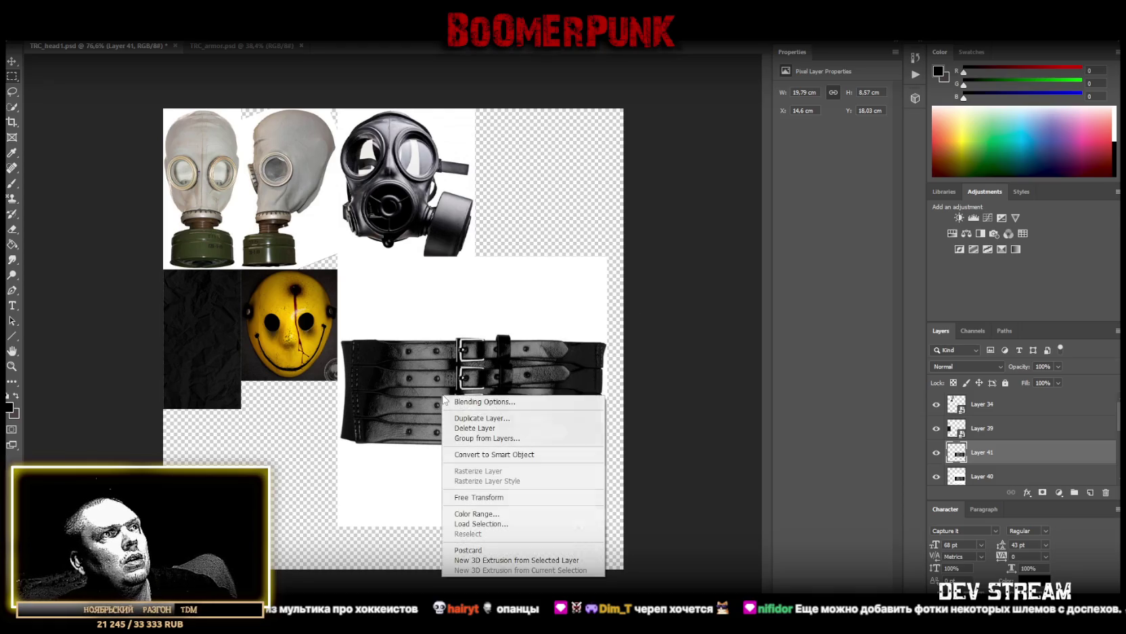
click(989, 473)
right_click(985, 455)
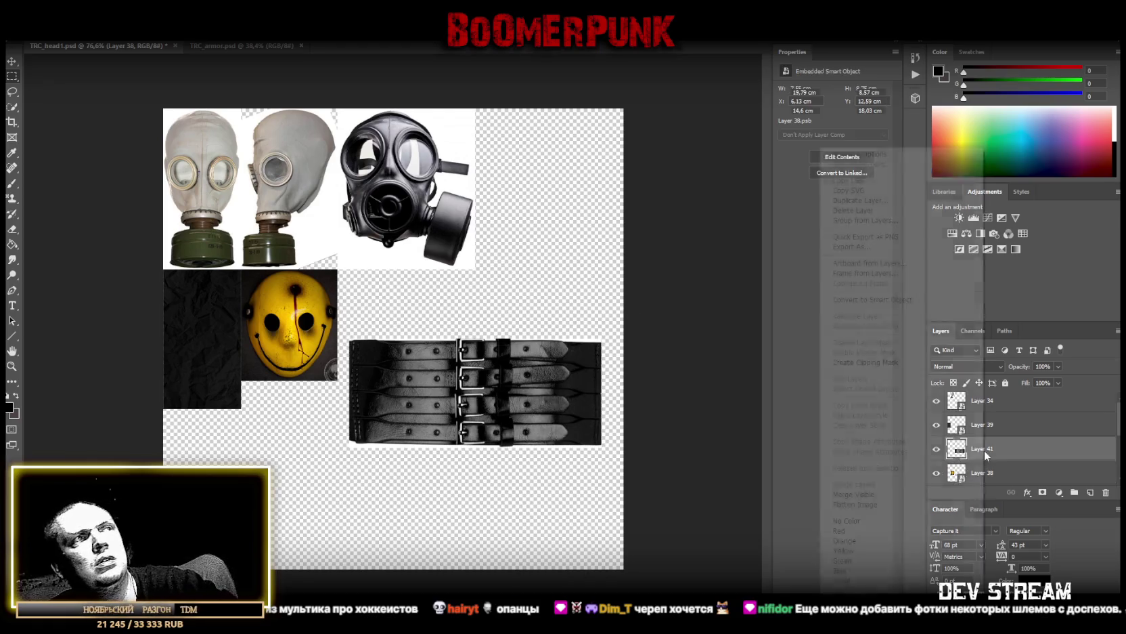
click(900, 298)
key(ctrl+t)
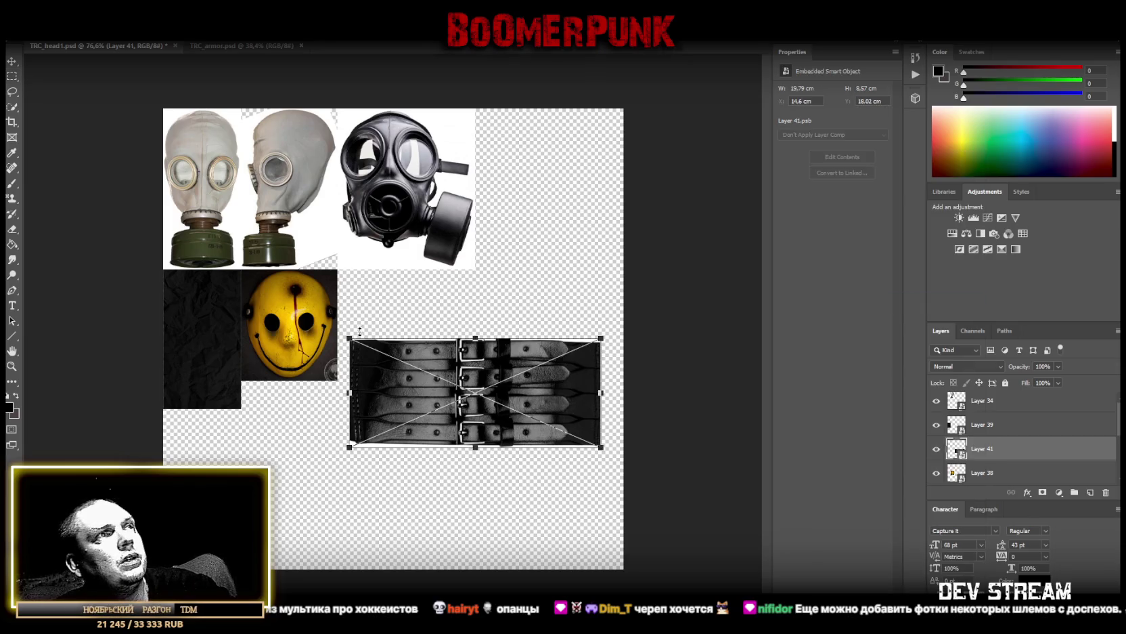
Move the belt strip into the top-right corner and narrow it to clear the gas mask
drag(352, 333, 538, 292)
key(ctrl+z)
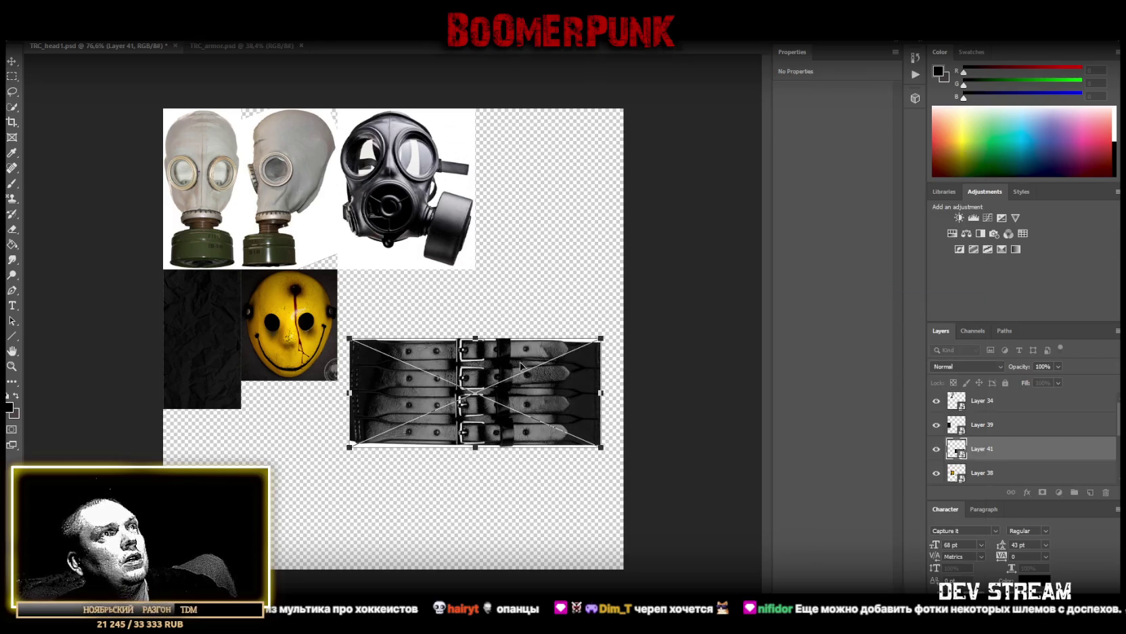
drag(522, 362, 543, 132)
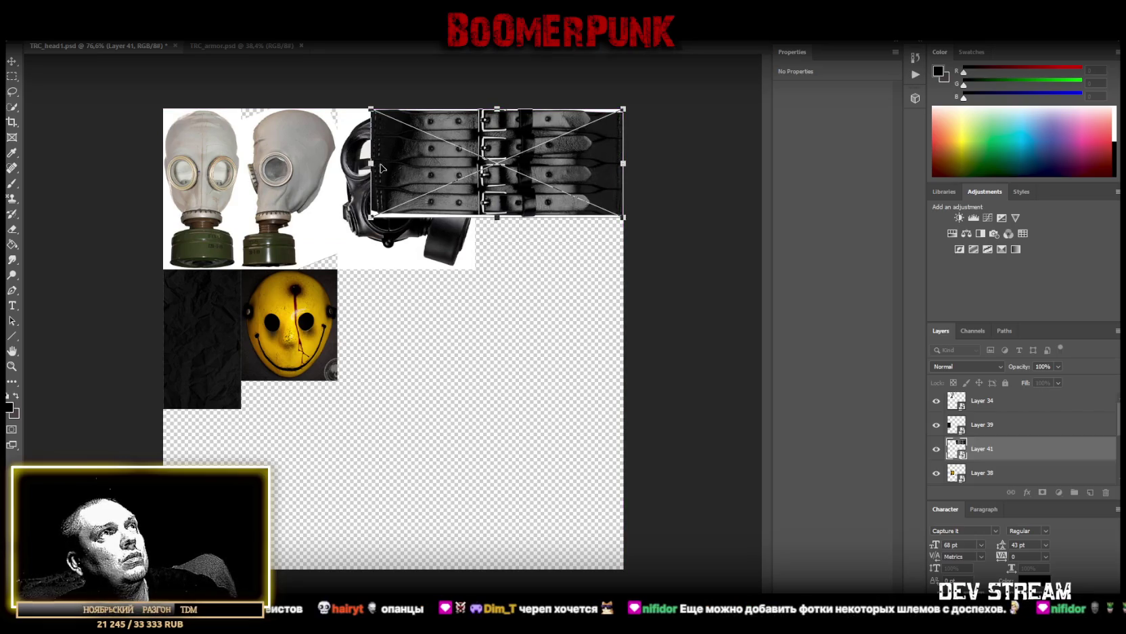
mouse_move(371, 163)
mouse_down()
mouse_move(476, 155)
mouse_move(494, 139)
mouse_up()
key(Return)
Rotate the black texture 90° and stretch it beneath the belt to the canvas edge
click(978, 425)
key(ctrl+t)
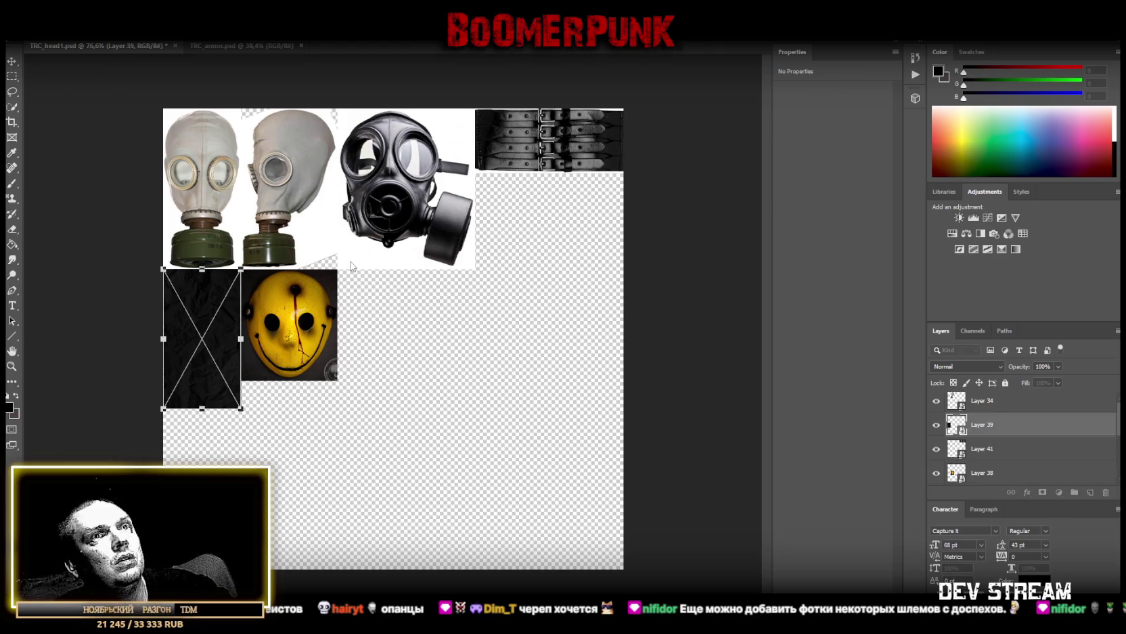
drag(251, 263, 306, 419)
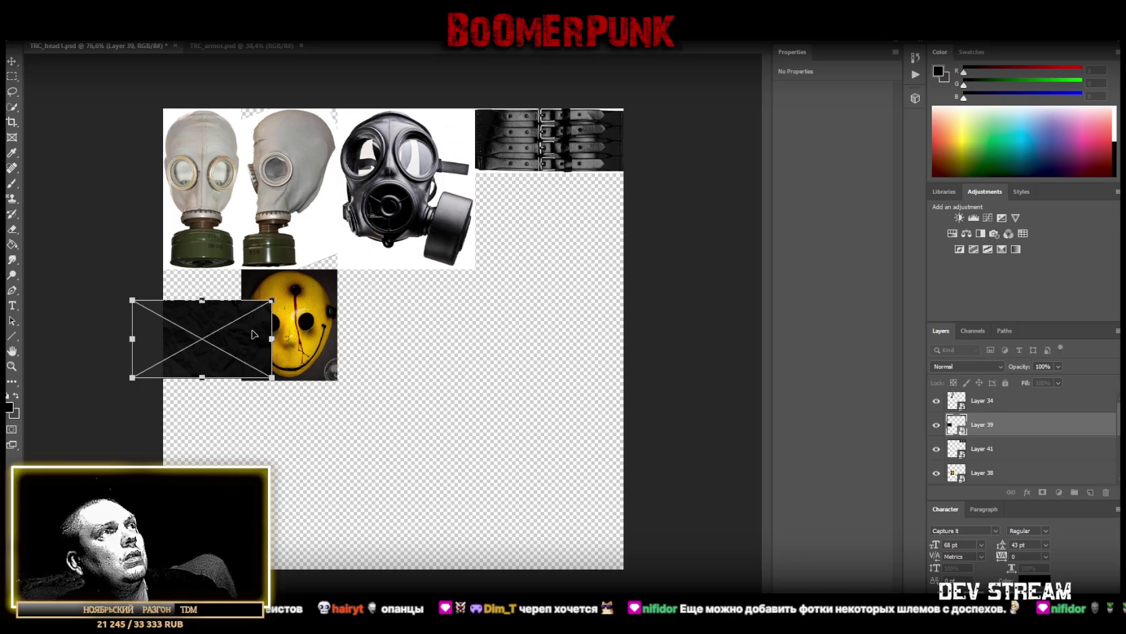
drag(252, 333, 595, 211)
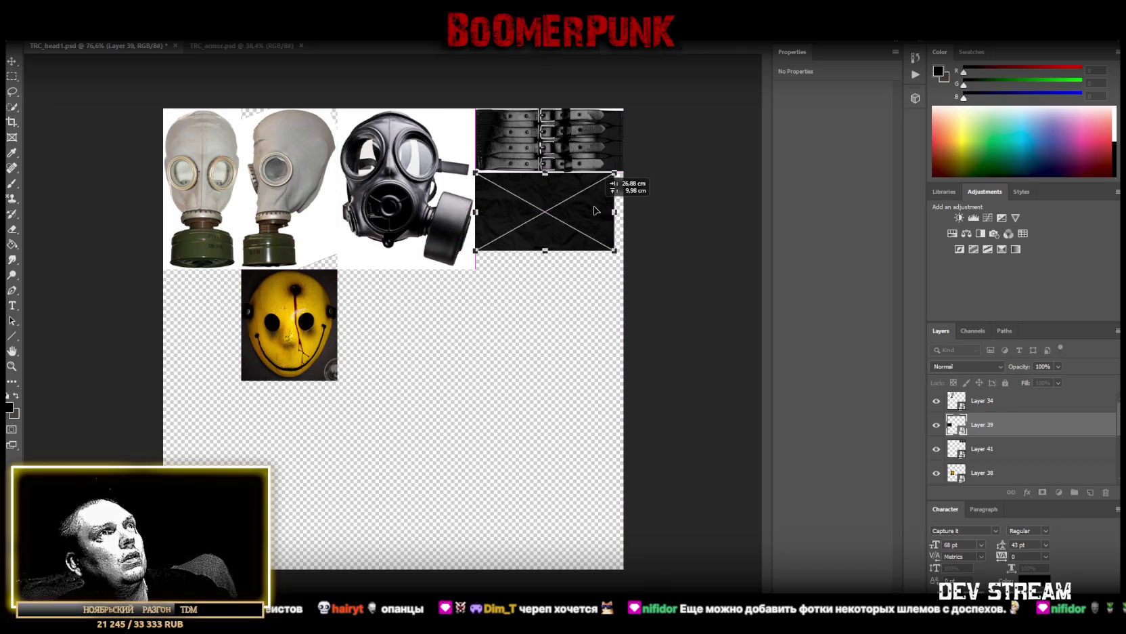
drag(594, 210, 595, 207)
drag(540, 251, 540, 268)
drag(614, 212, 621, 221)
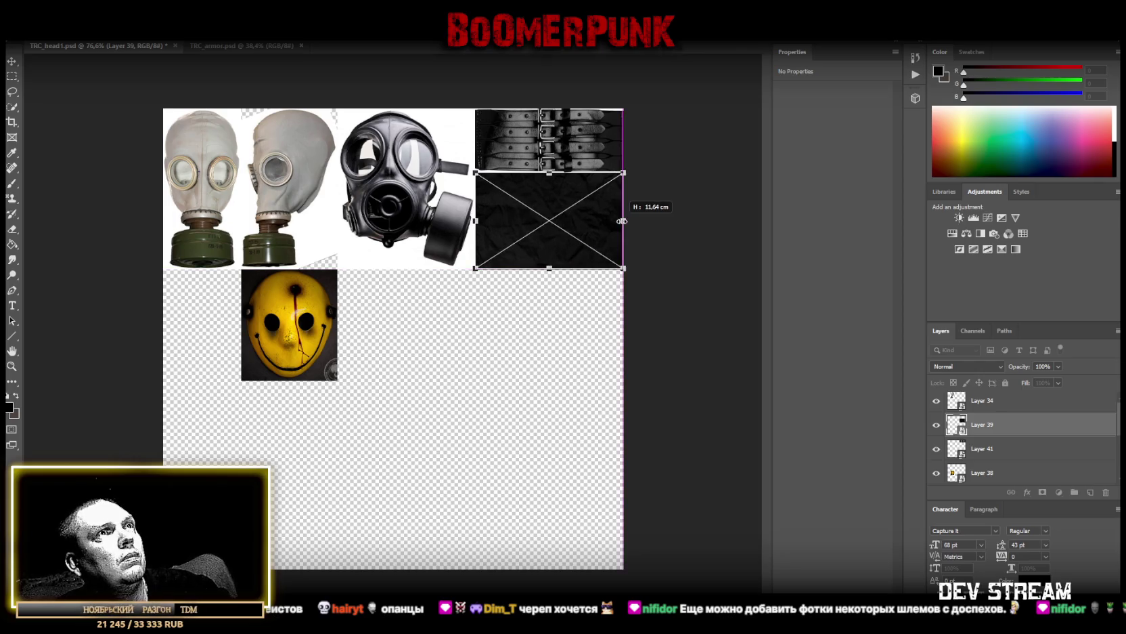
click(12, 61)
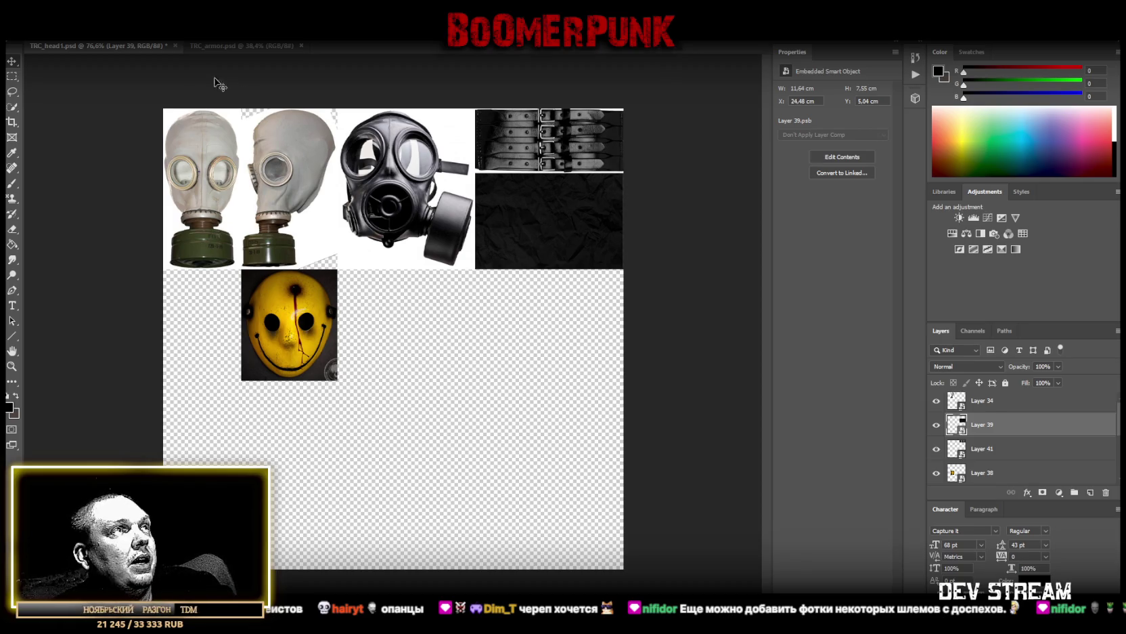
Move the yellow smiley mask layer left to the canvas edge
scroll(991, 463, down, 2)
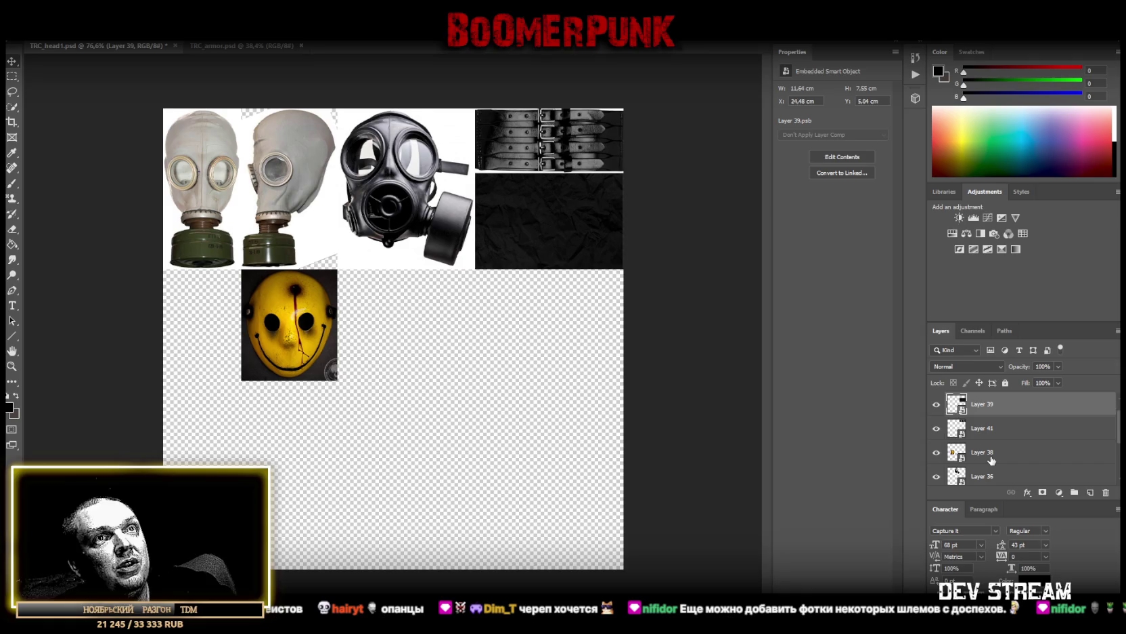
click(991, 460)
key(ctrl+t)
drag(314, 329, 236, 328)
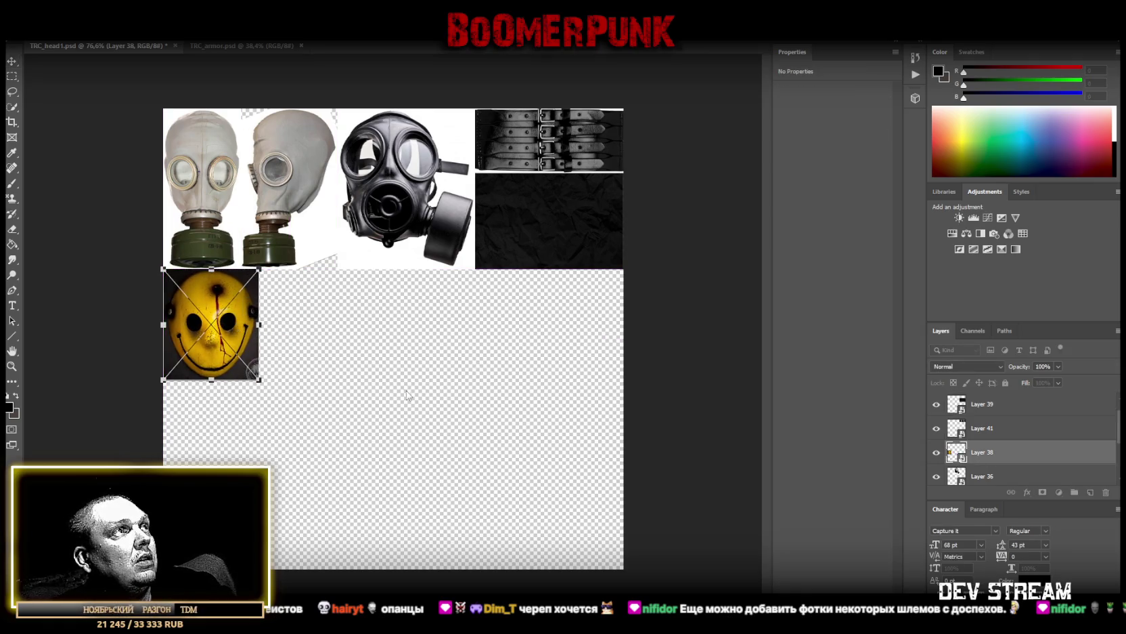
key(Return)
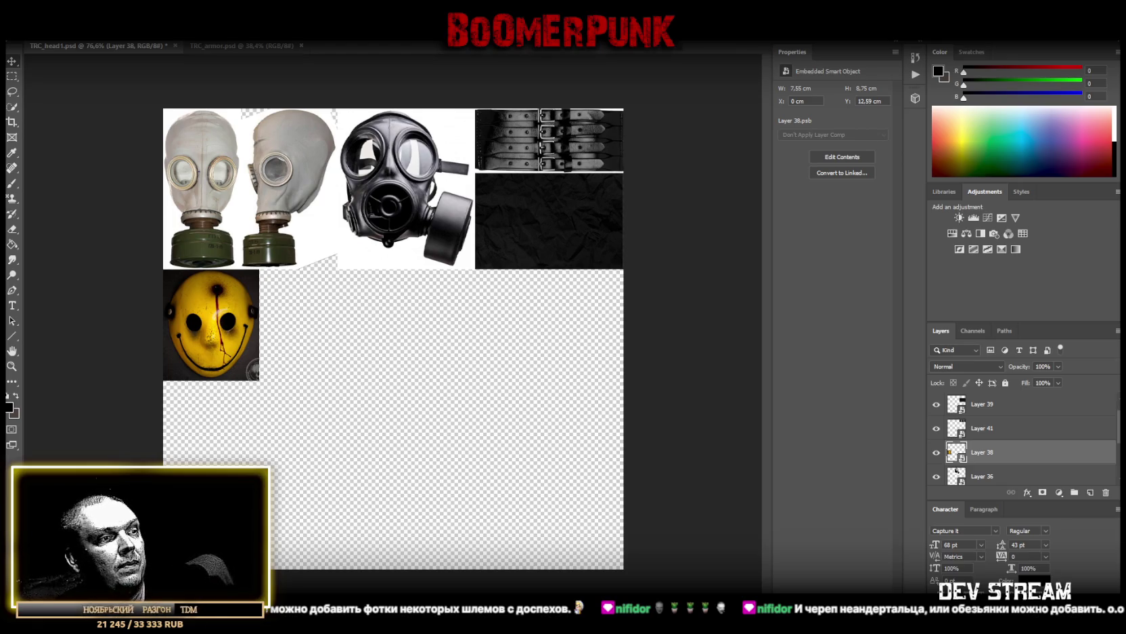
Paste the red hockey mask photo and marquee-select the mask
key(ctrl+v)
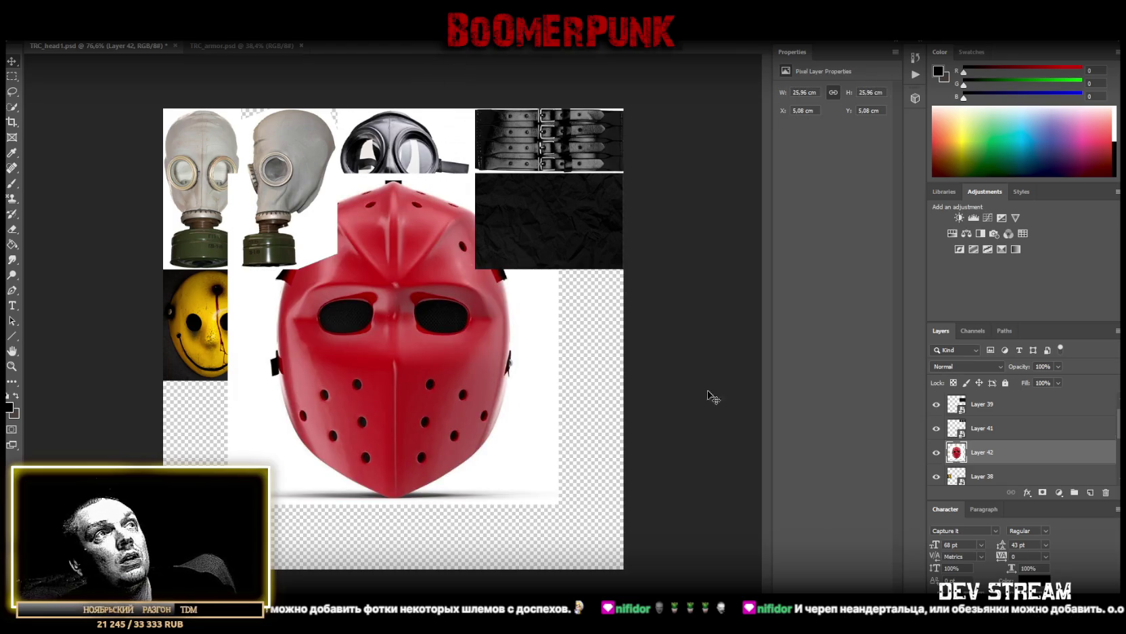
click(12, 77)
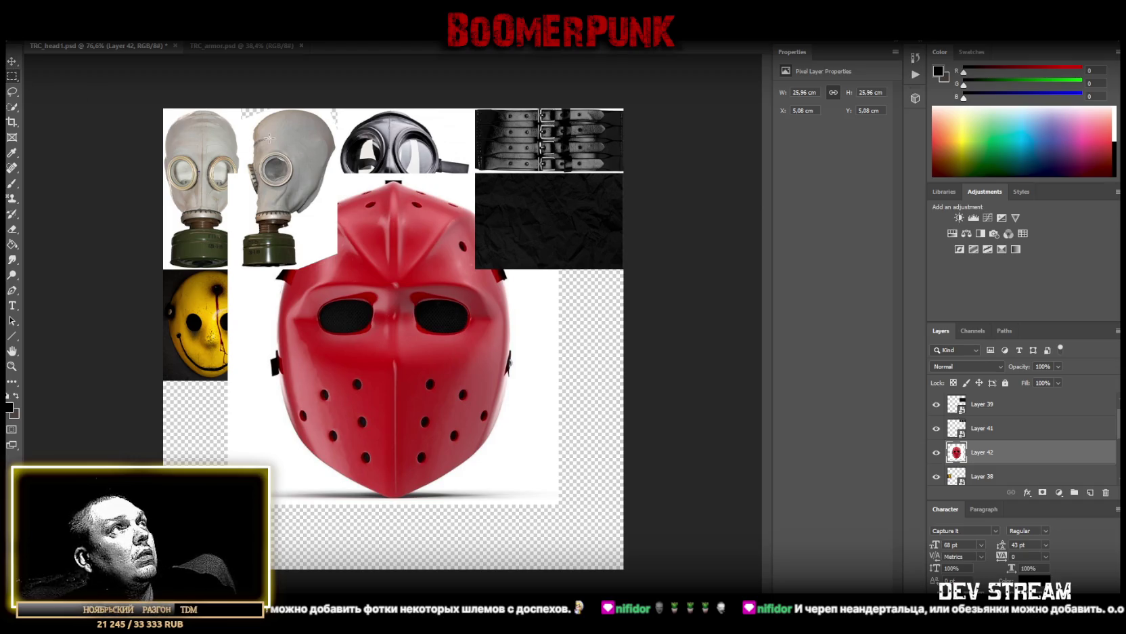
drag(245, 129, 520, 488)
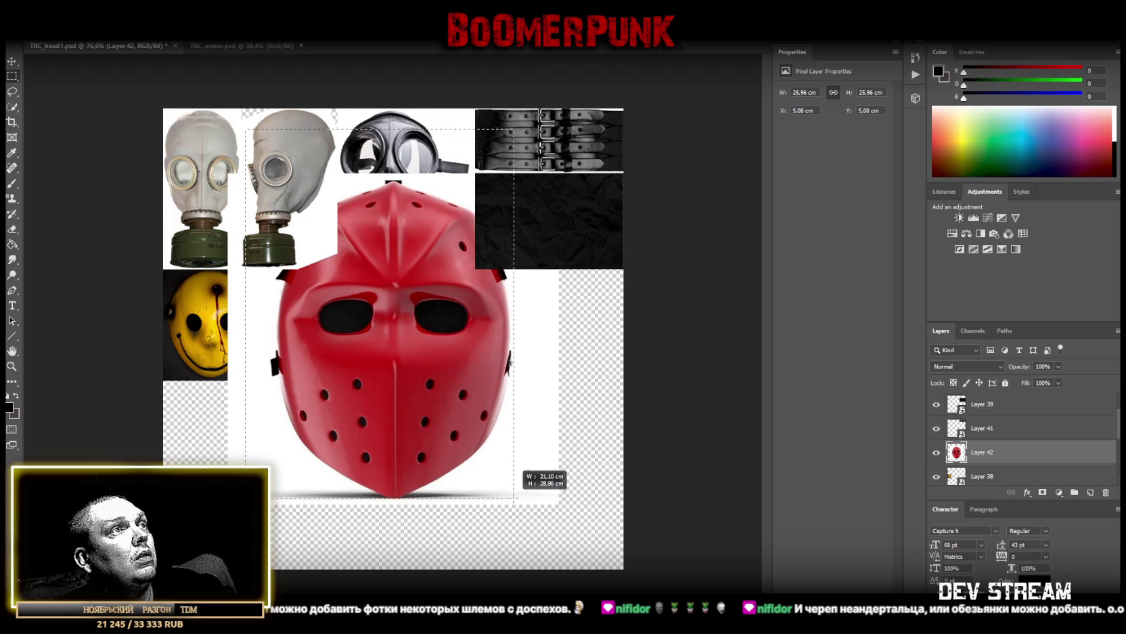
drag(520, 488, 516, 499)
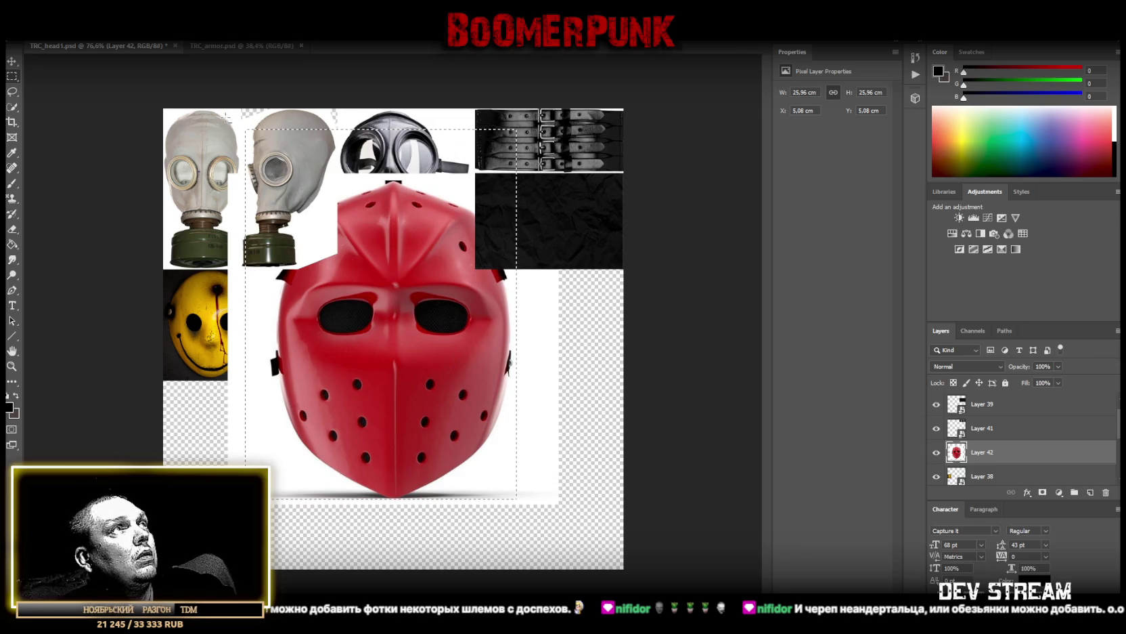
drag(193, 132, 264, 499)
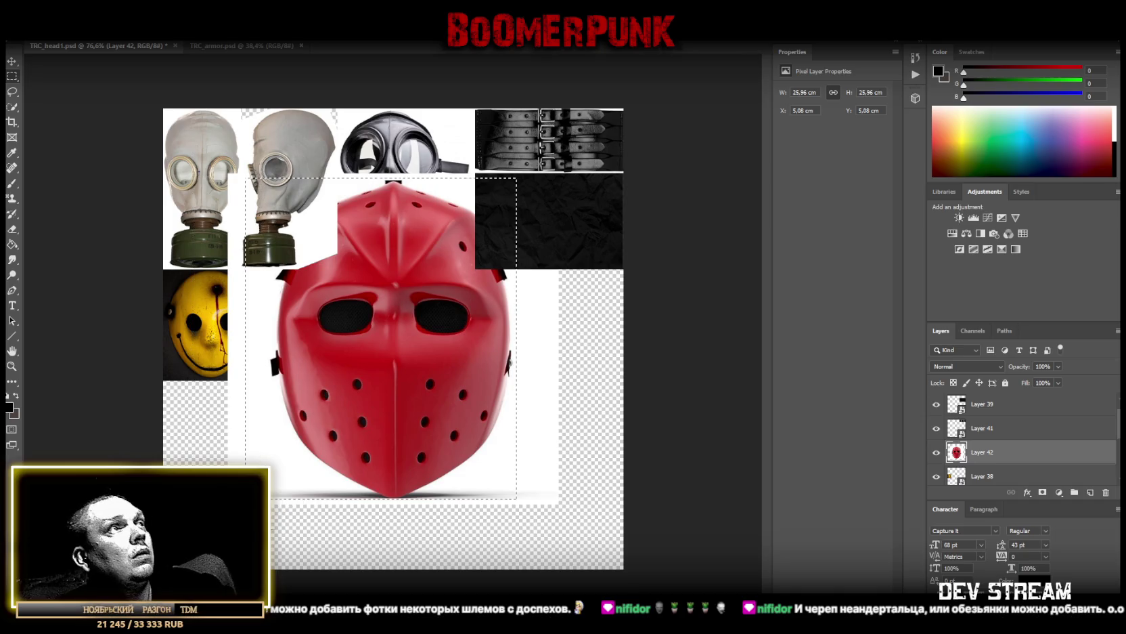
Cut the red mask onto its own layer, delete the leftover layer, and convert it to a smart object
right_click(404, 385)
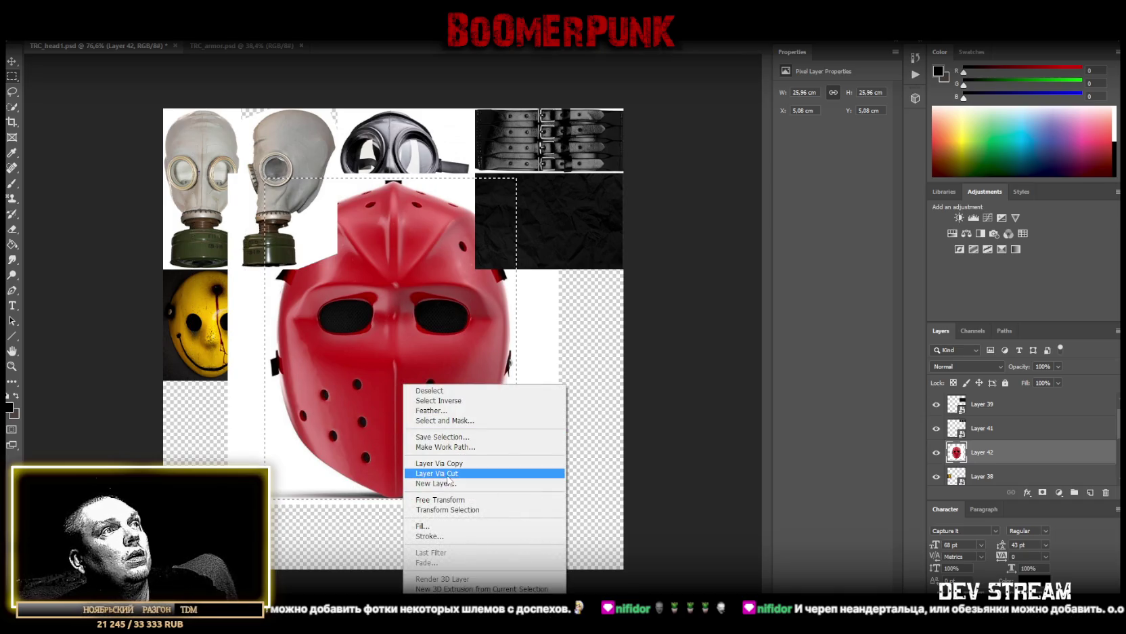
click(447, 473)
click(1000, 474)
key(Delete)
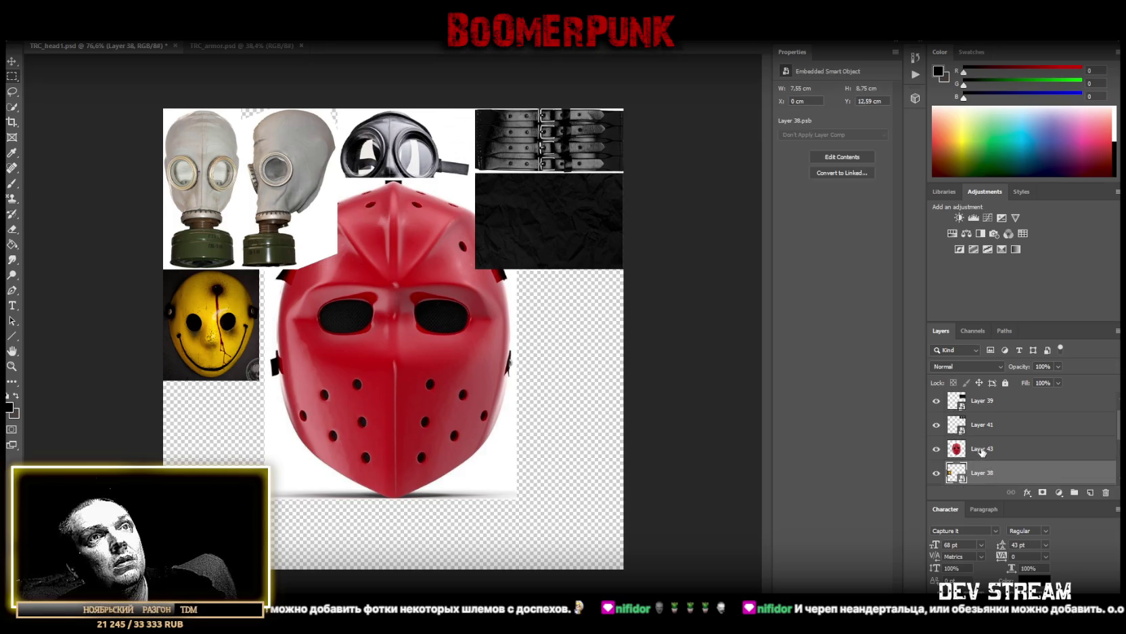
right_click(987, 448)
click(912, 299)
Shrink the red mask and place it flush against the yellow mask
key(ctrl+t)
mouse_move(392, 174)
mouse_down()
mouse_move(384, 306)
mouse_move(329, 299)
mouse_up()
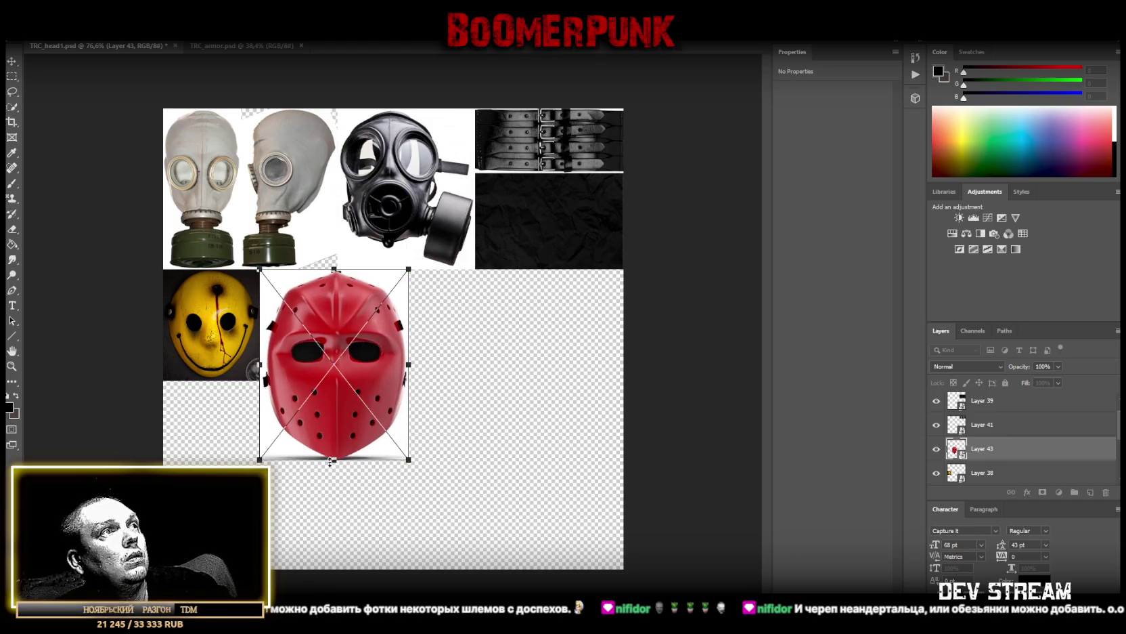
drag(333, 460, 328, 383)
drag(327, 339, 297, 339)
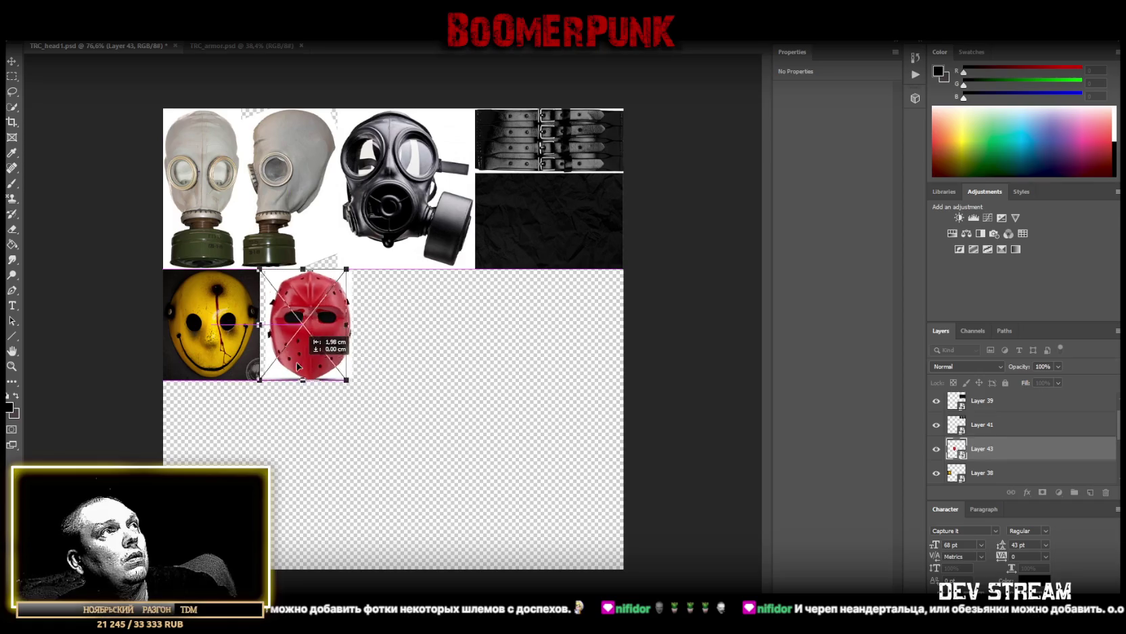
key(Return)
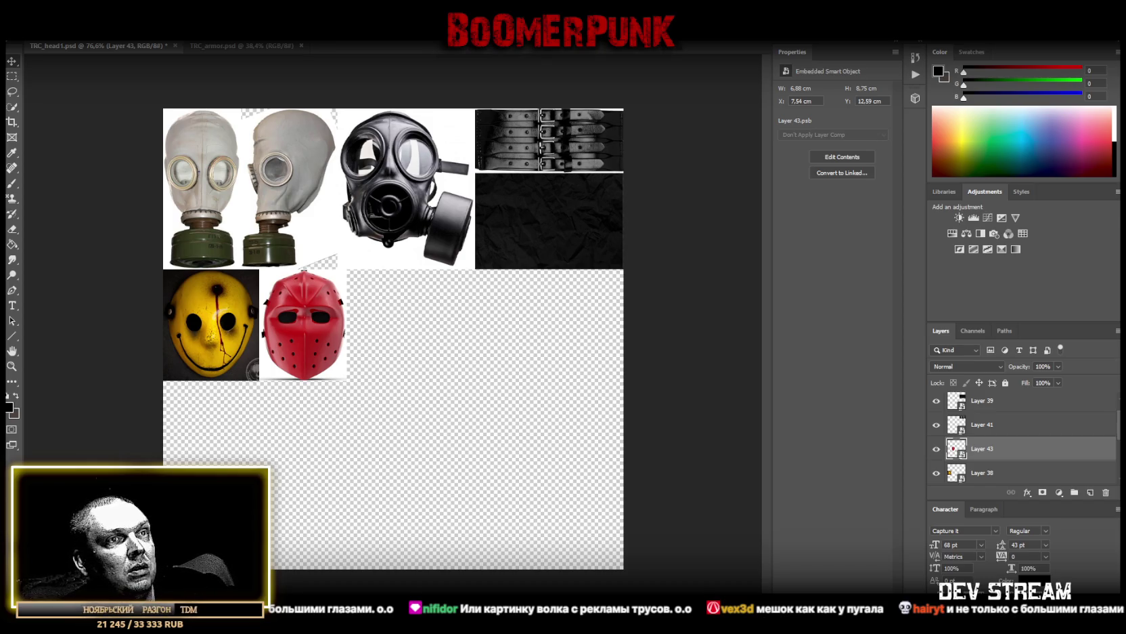
key(alt+Tab)
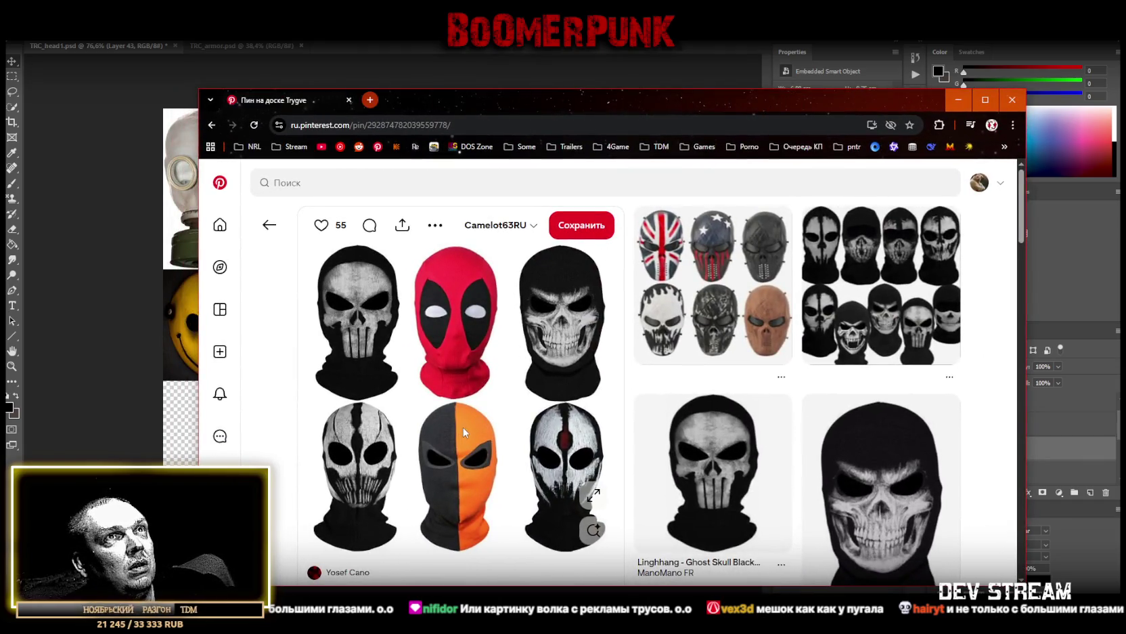
Maximize the browser, view the ghost skull balaclava pin, then go back to the six-balaclava pin
click(984, 100)
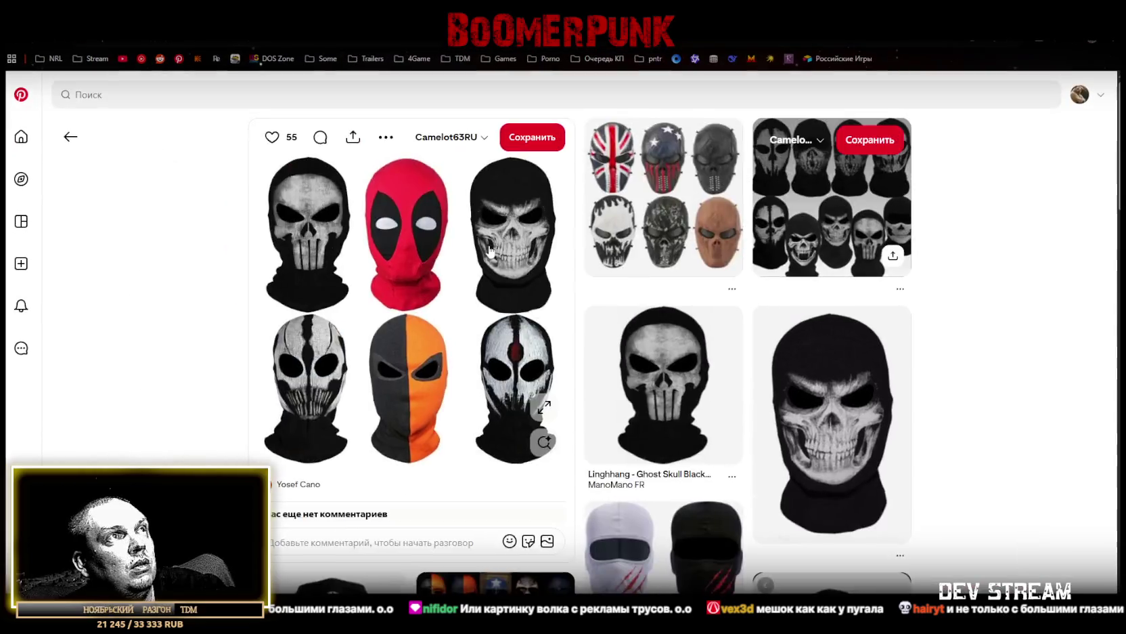
scroll(408, 329, up, 1)
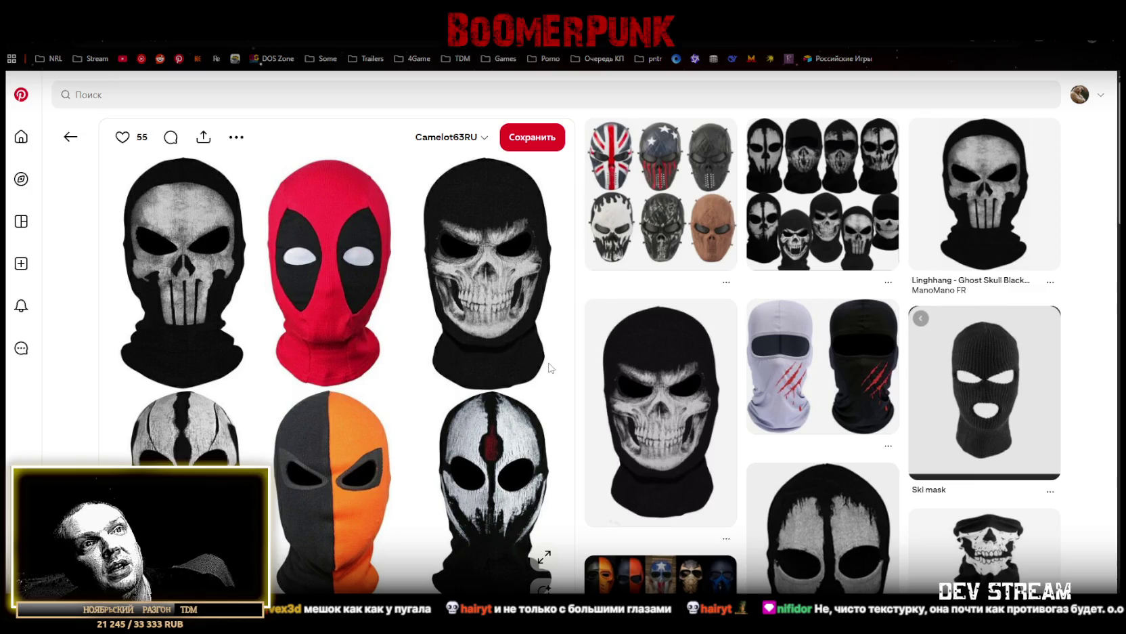
scroll(550, 364, down, 5)
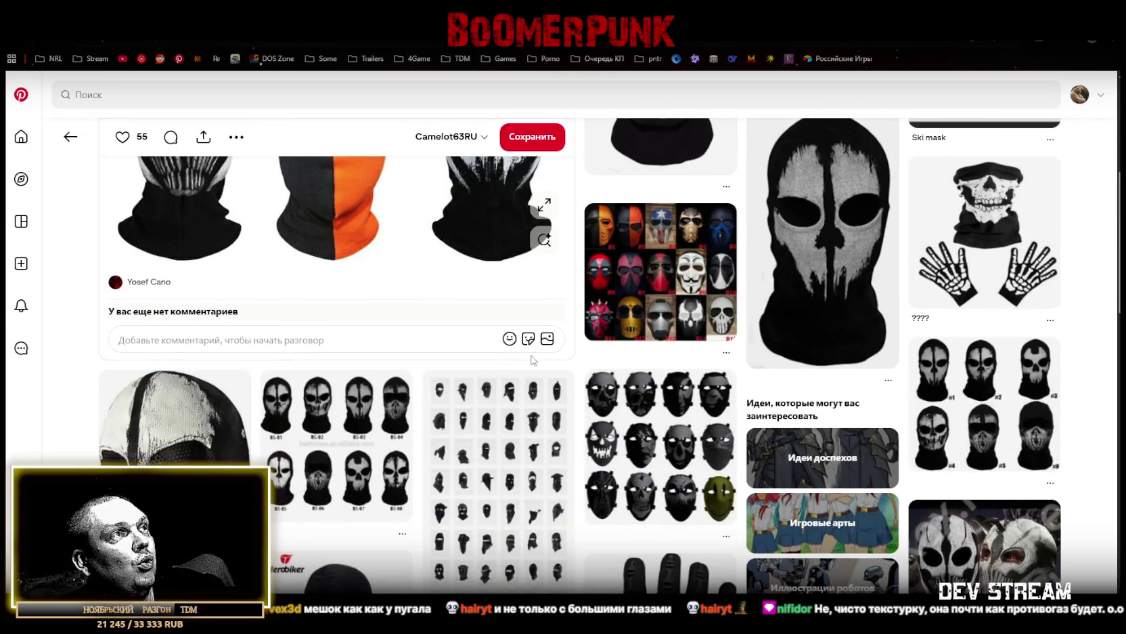
click(311, 448)
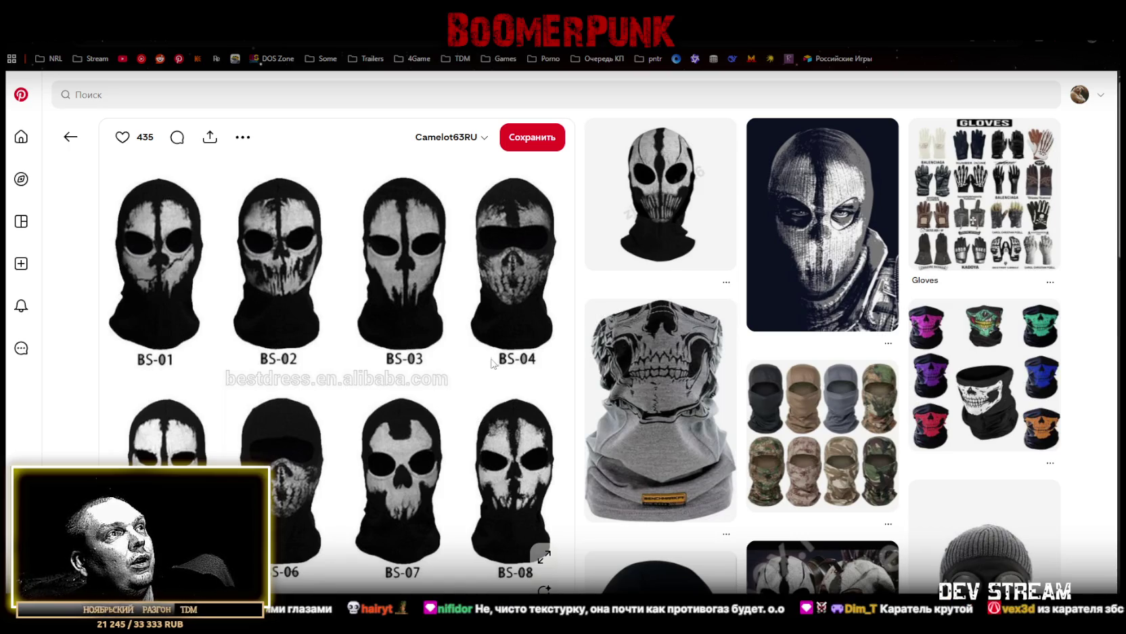
key(alt+Left)
scroll(370, 141, up, 1)
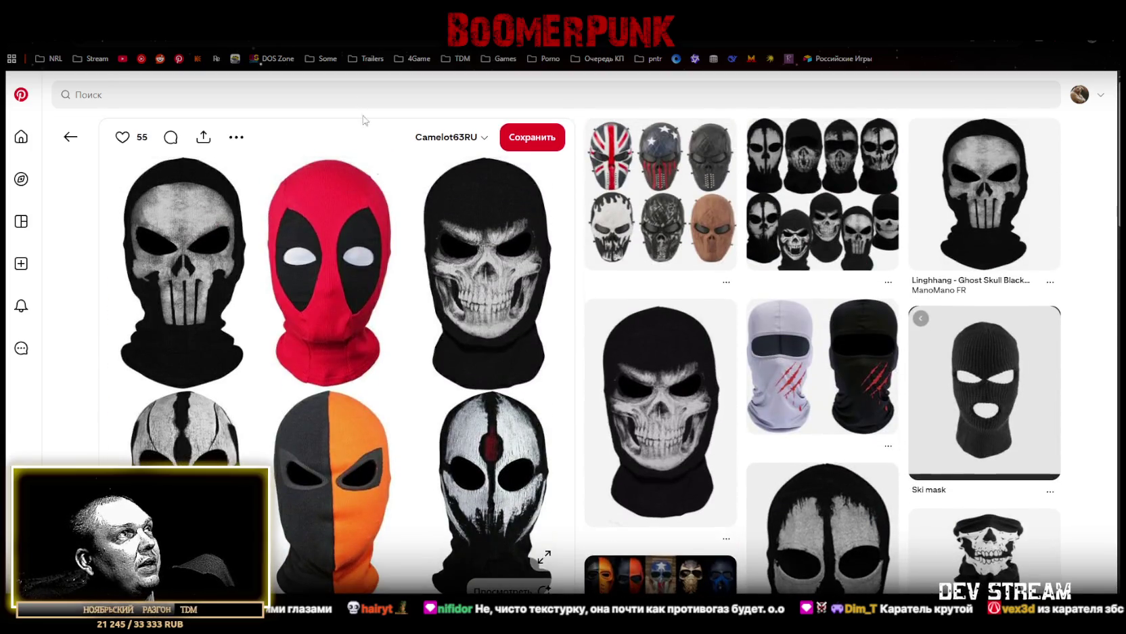
key(alt+Tab)
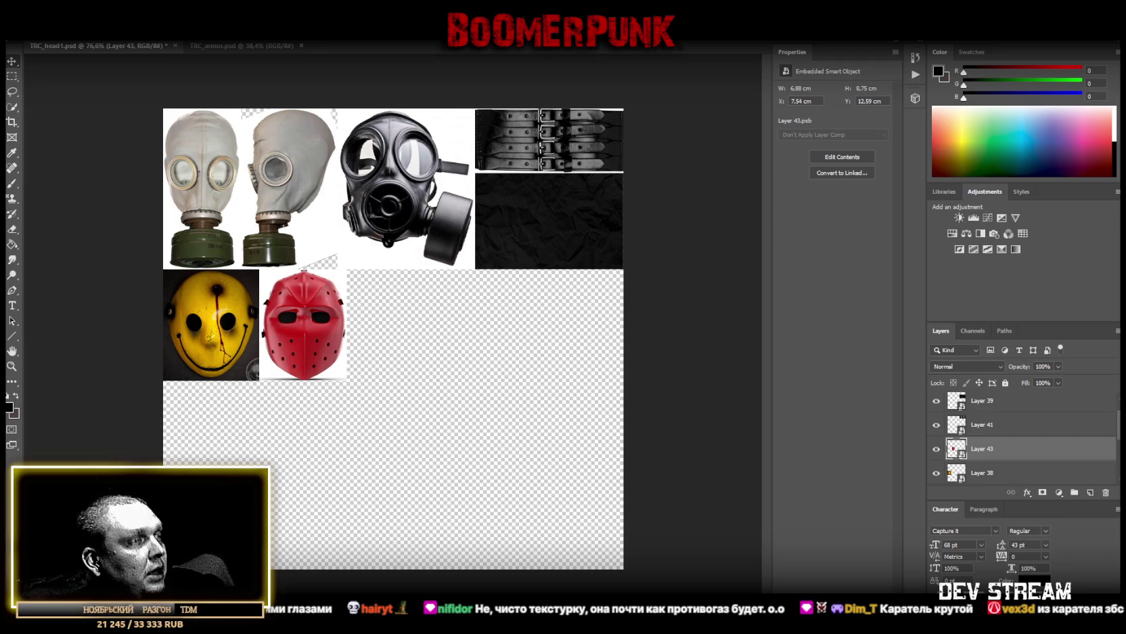
Paste the six-balaclava image into TRC_armor.psd and move it to the top of the sheet
click(258, 44)
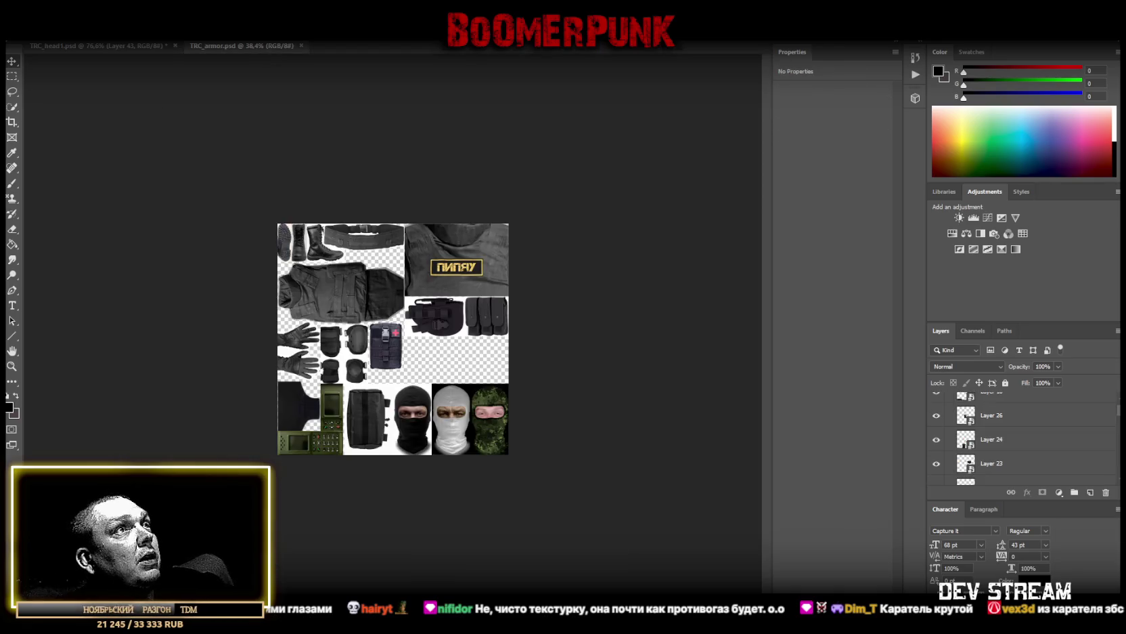
key(ctrl+0)
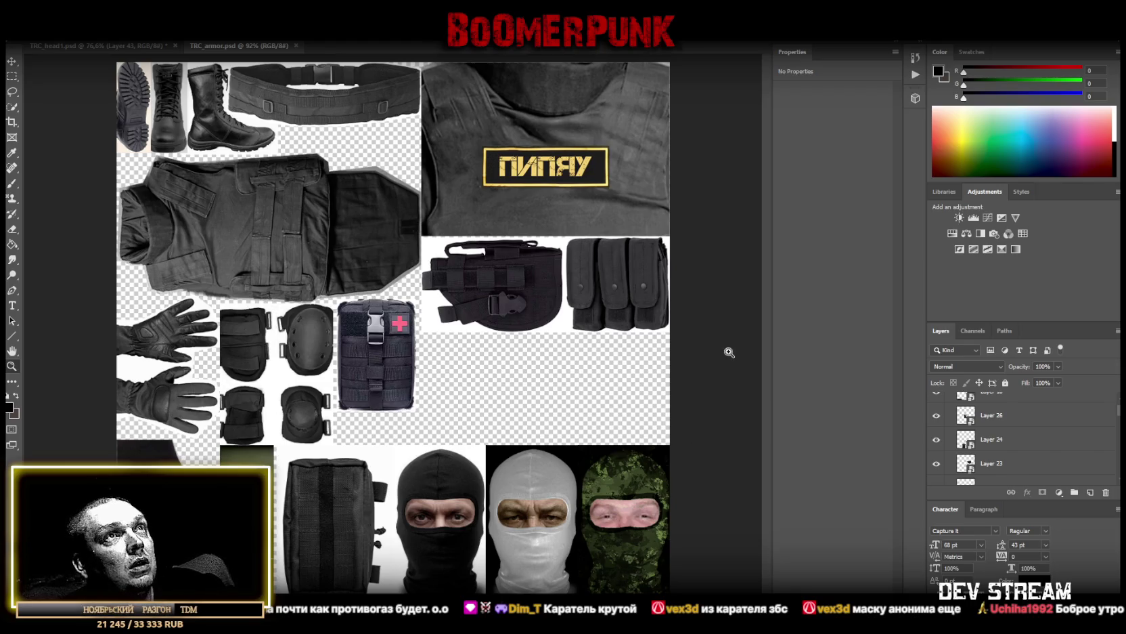
key(ctrl+v)
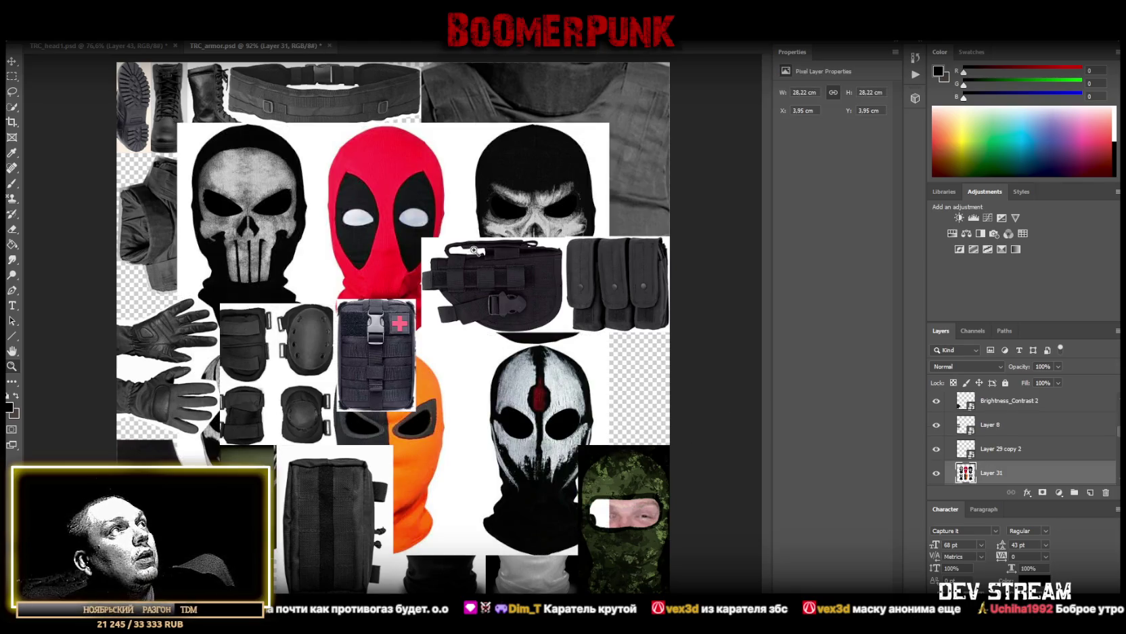
drag(136, 108, 210, 48)
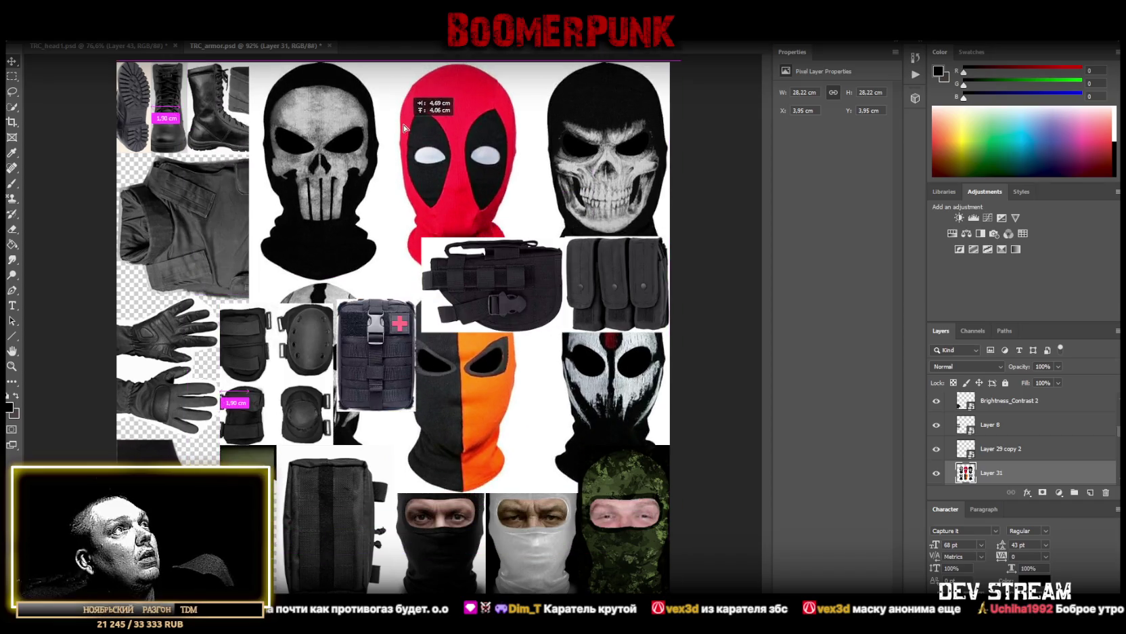
Draw a rectangular marquee around the top-left skull balaclava
click(12, 76)
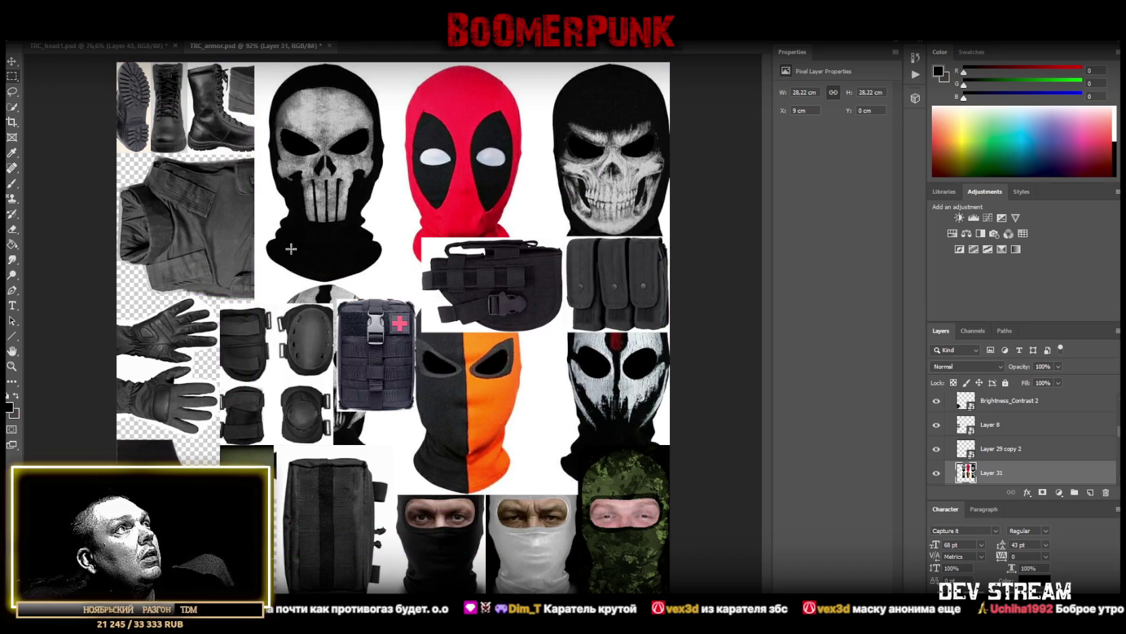
drag(248, 289, 386, 61)
mouse_move(225, 61)
mouse_down()
mouse_move(255, 296)
mouse_move(412, 283)
mouse_up()
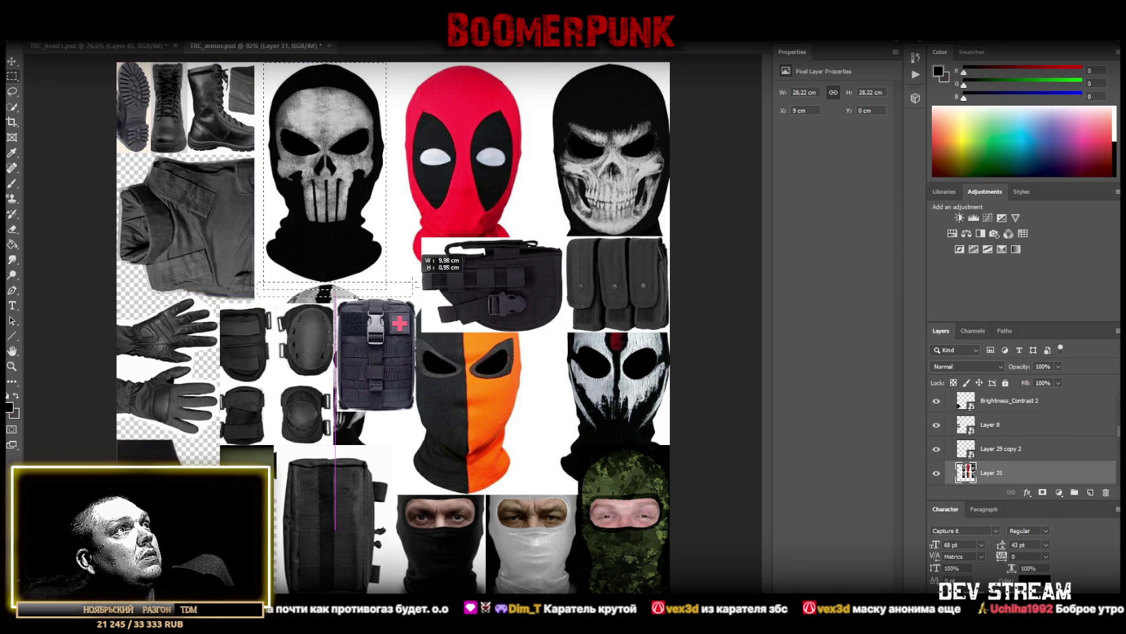
right_click(314, 174)
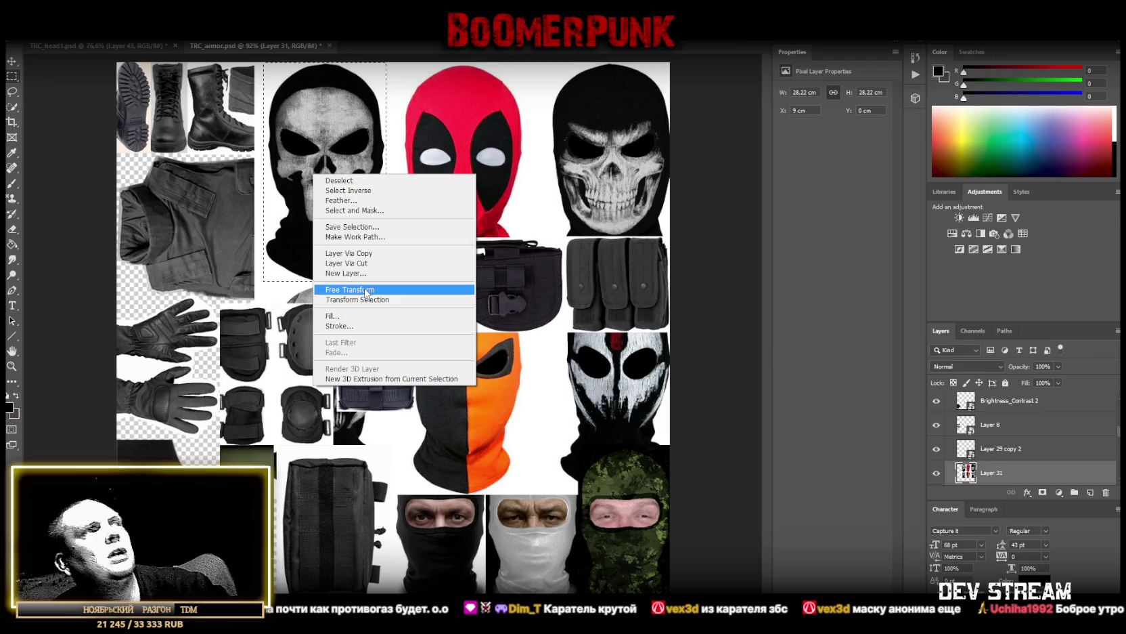
Copy the skull balaclava to its own layer, remove the full masks image, and make it a smart object
click(347, 253)
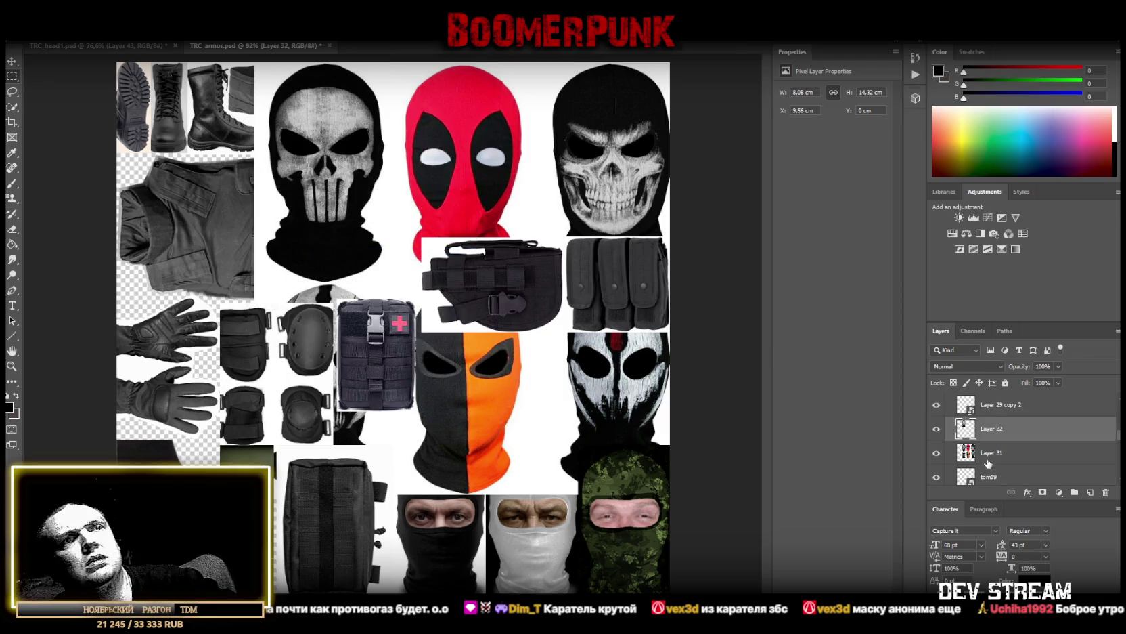
drag(988, 463, 1106, 492)
right_click(995, 428)
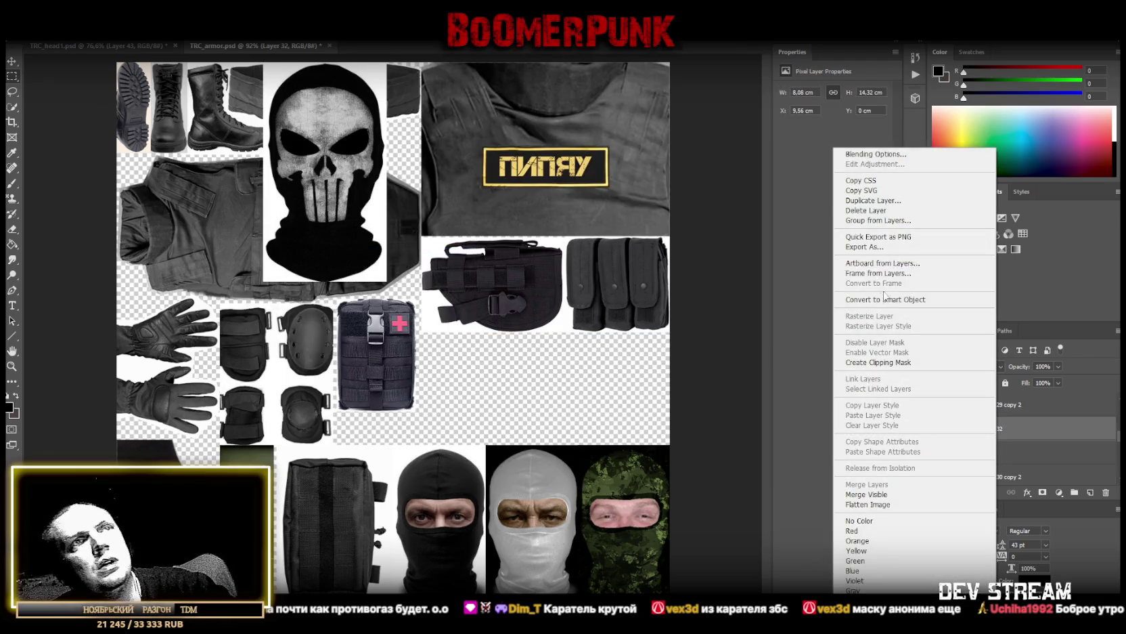
click(883, 299)
Move the skull mask down and right and shrink it proportionally into the gap
key(ctrl+t)
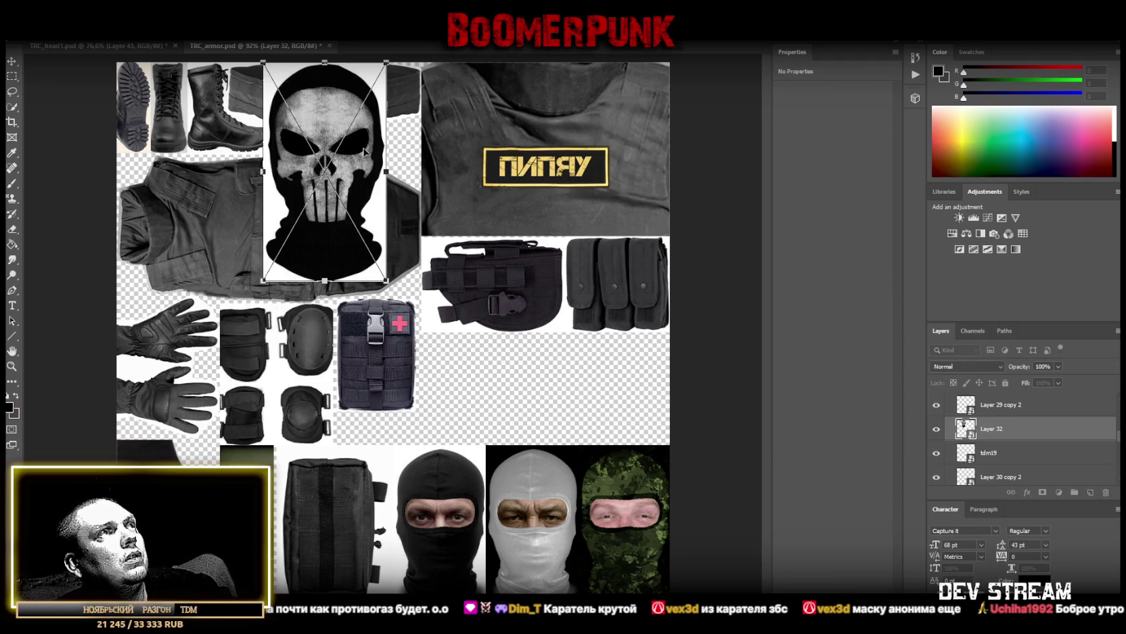
drag(364, 151, 588, 313)
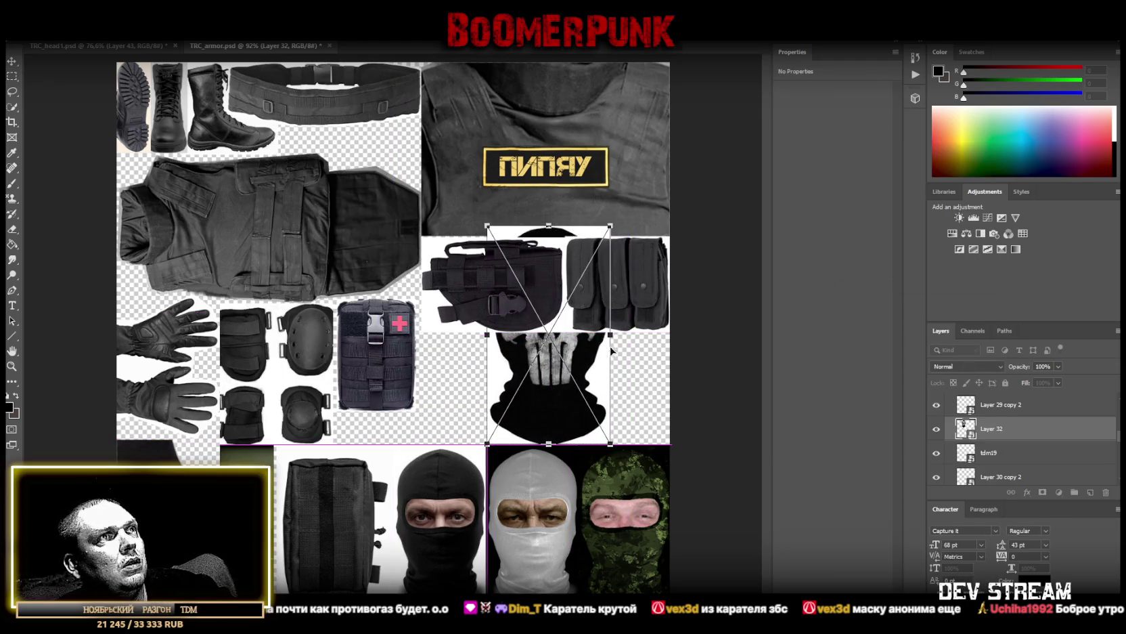
mouse_move(611, 350)
mouse_down()
mouse_move(492, 315)
mouse_move(576, 373)
mouse_up()
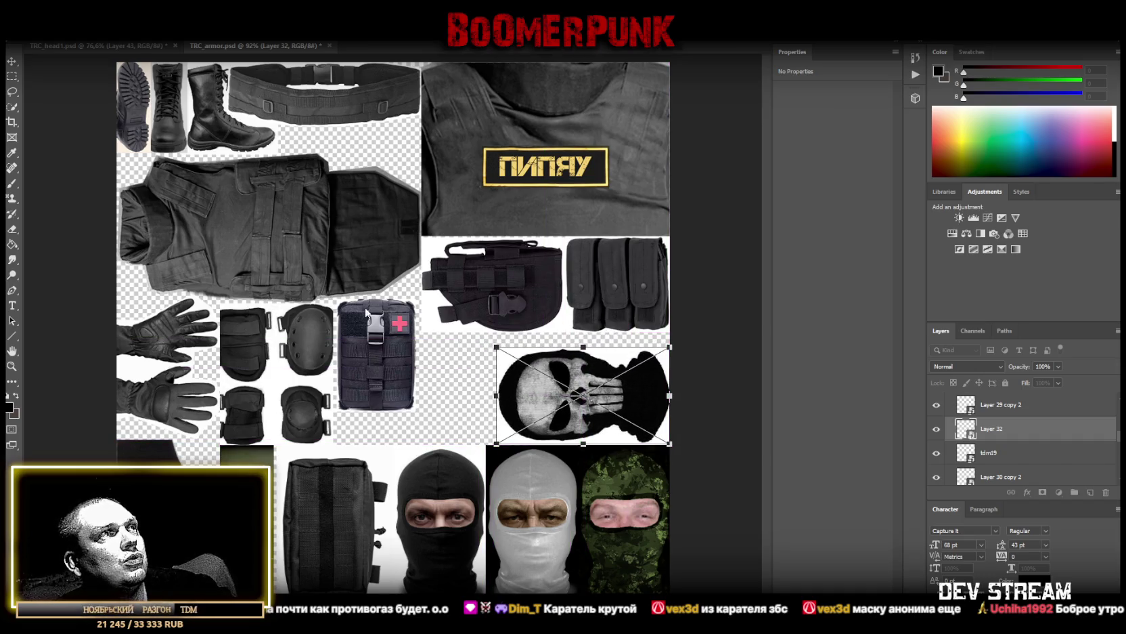
click(12, 366)
Zoom in on the skull mask and open Layer 32's smart-object contents as Layer 32.psb
scroll(446, 396, down, 3)
scroll(447, 396, up, 2)
scroll(475, 416, up, 2)
scroll(475, 416, down, 2)
scroll(474, 416, down, 1)
scroll(569, 378, up, 2)
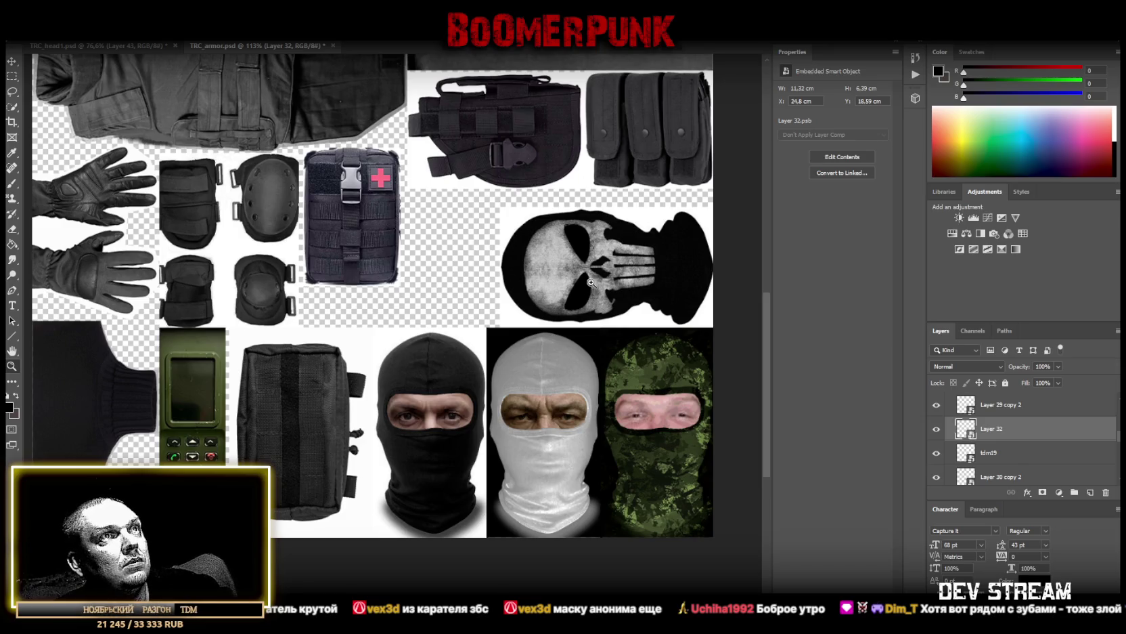
scroll(587, 285, up, 1)
scroll(582, 281, down, 2)
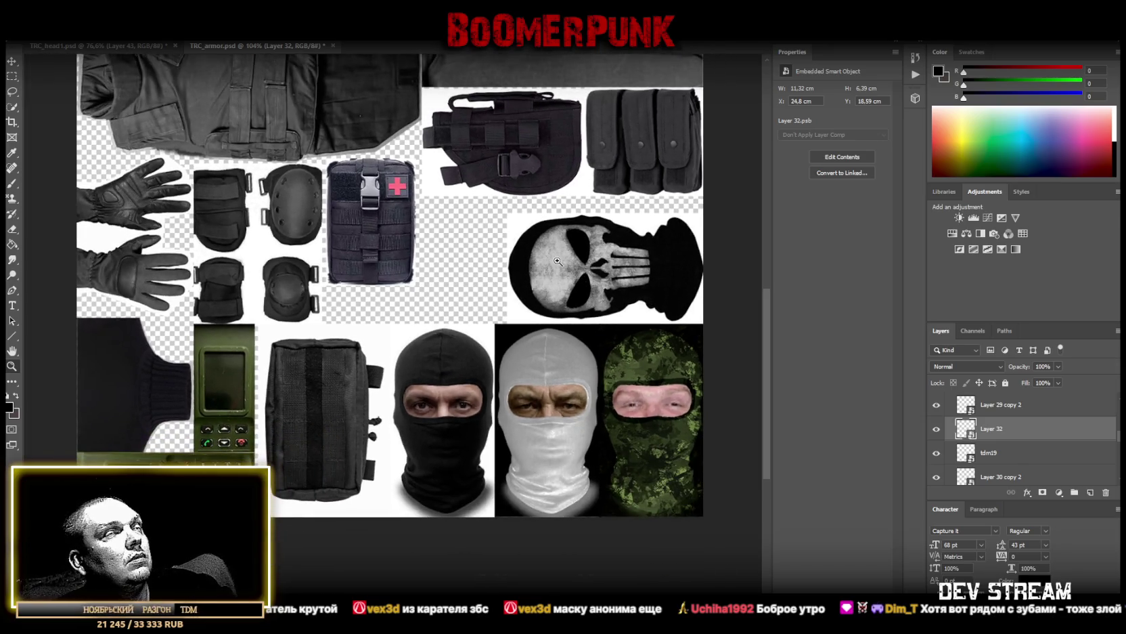
scroll(548, 257, down, 1)
scroll(548, 258, down, 1)
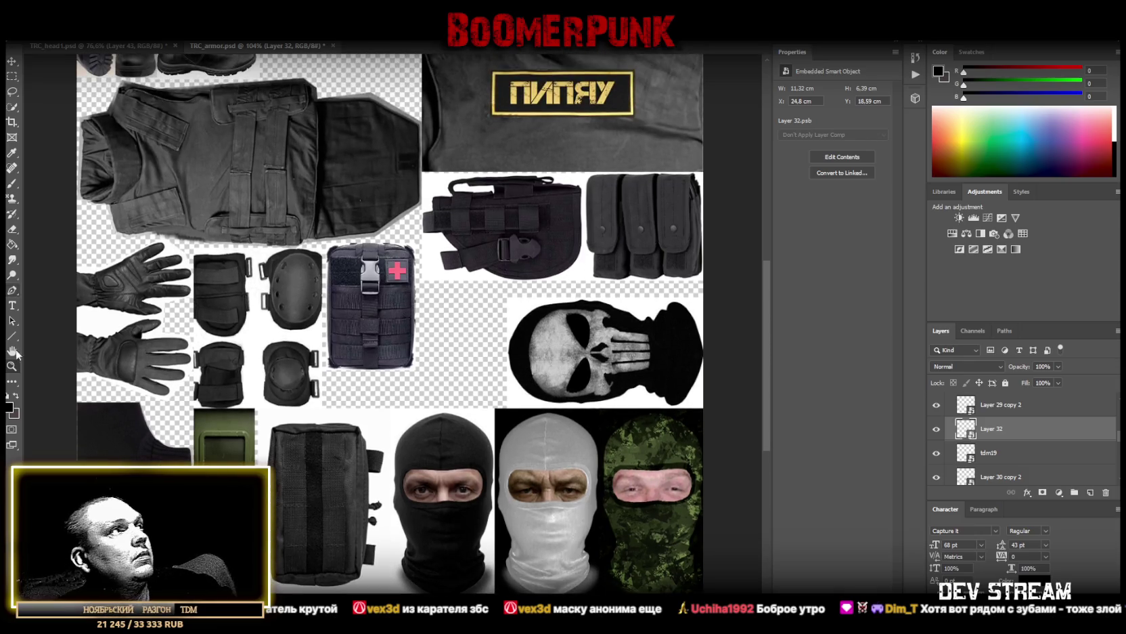
scroll(329, 337, down, 1)
scroll(329, 337, up, 1)
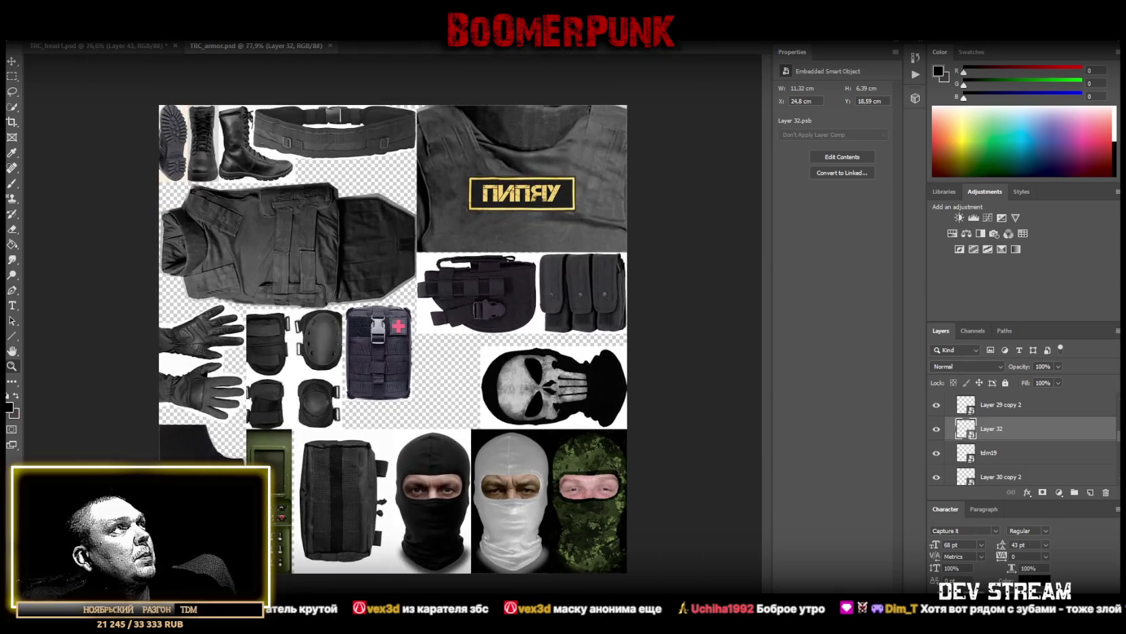
click(34, 27)
click(580, 405)
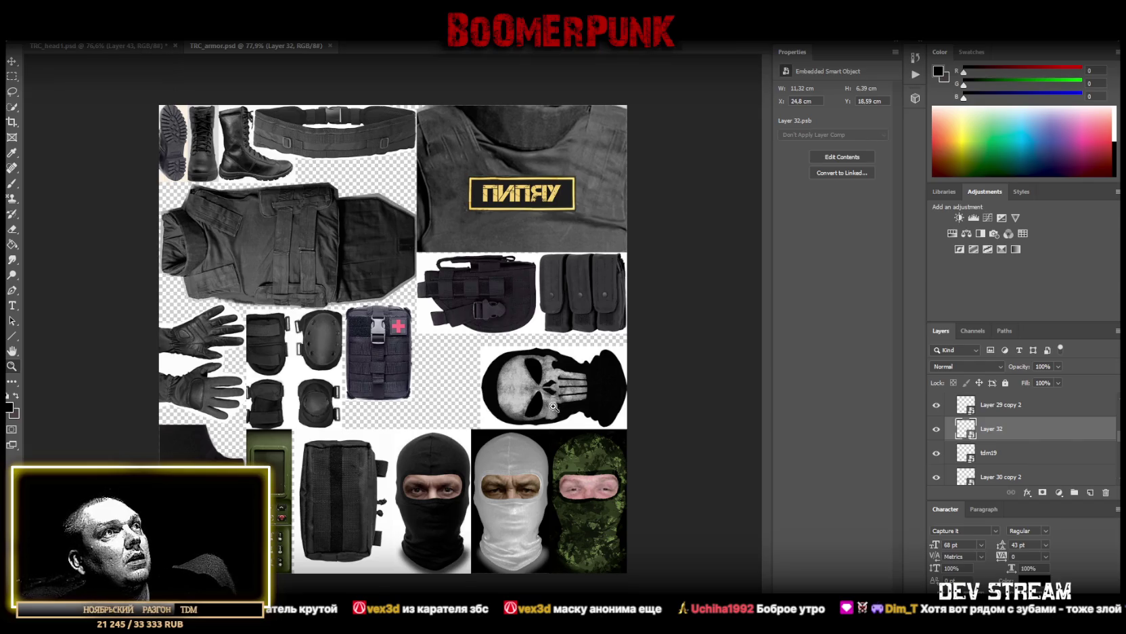
scroll(579, 406, up, 5)
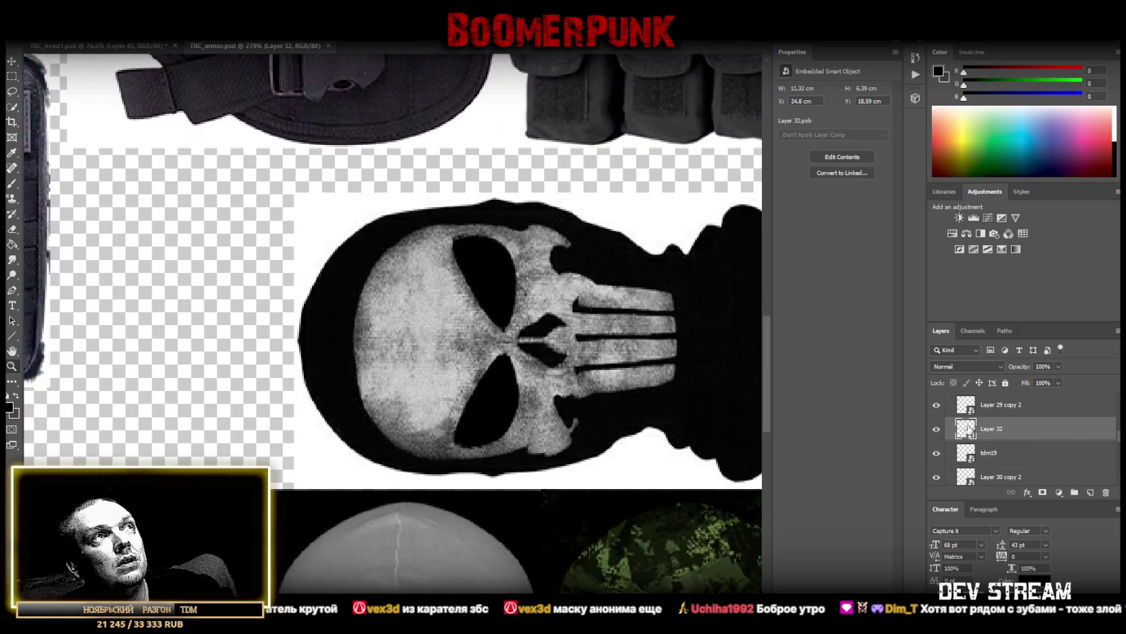
scroll(558, 335, down, 2)
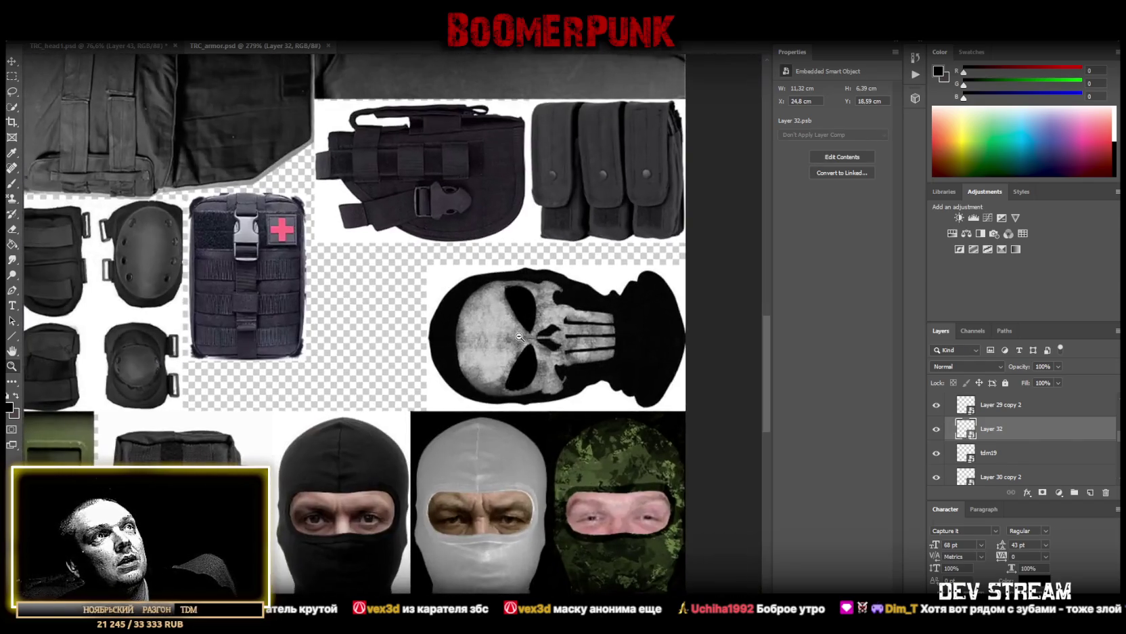
double_click(967, 428)
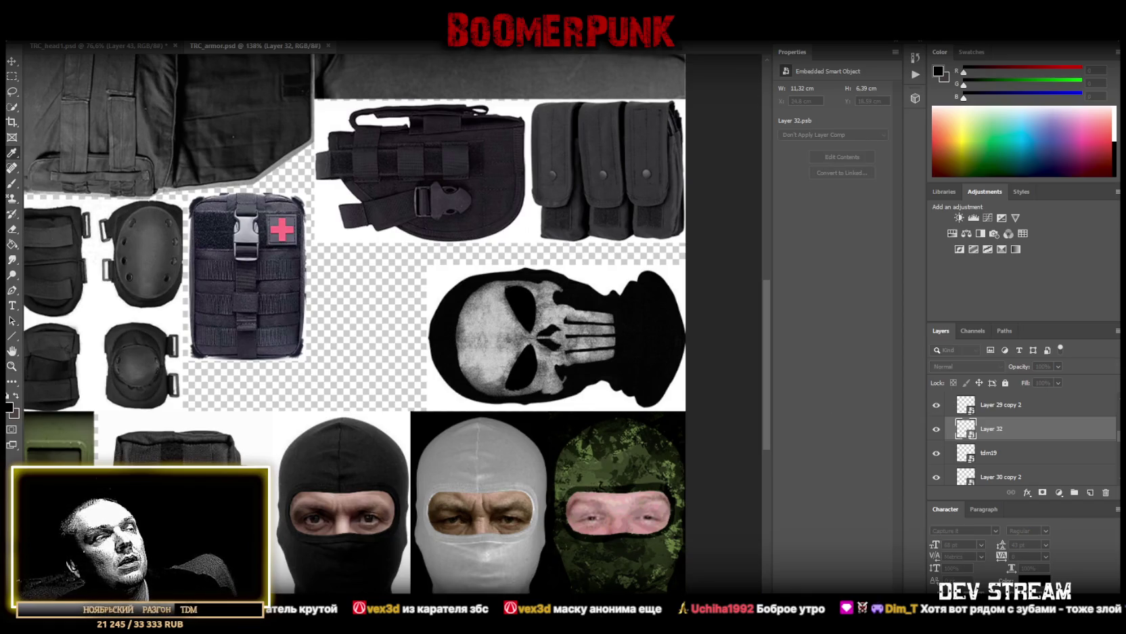
scroll(455, 295, up, 4)
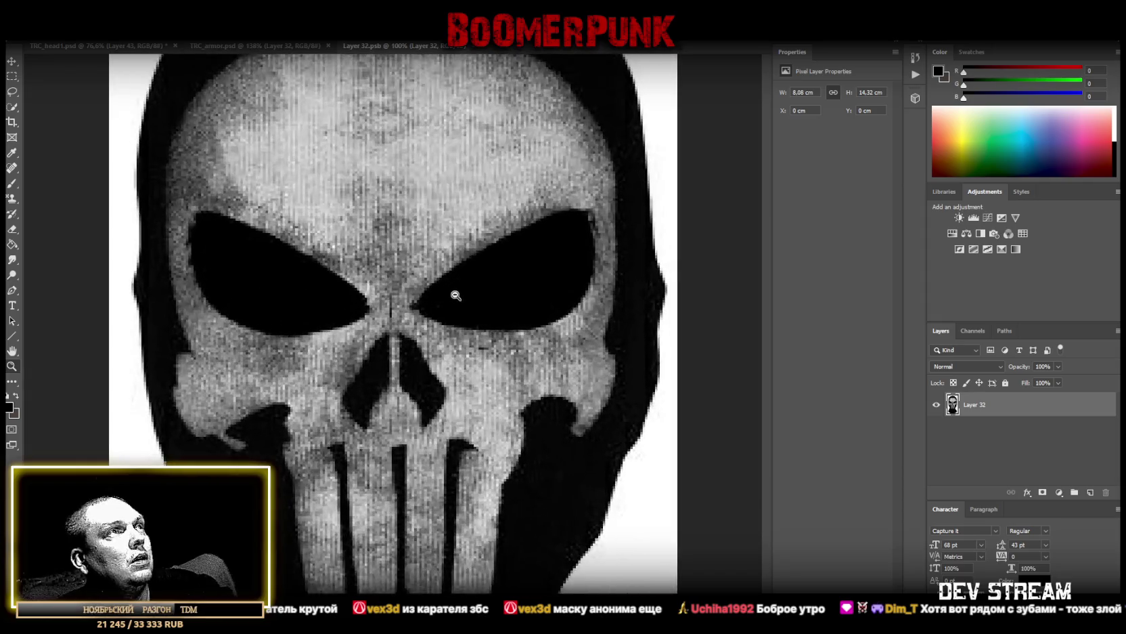
Outline the skull mask's left eye hole with the Polygonal Lasso
right_click(13, 91)
click(49, 102)
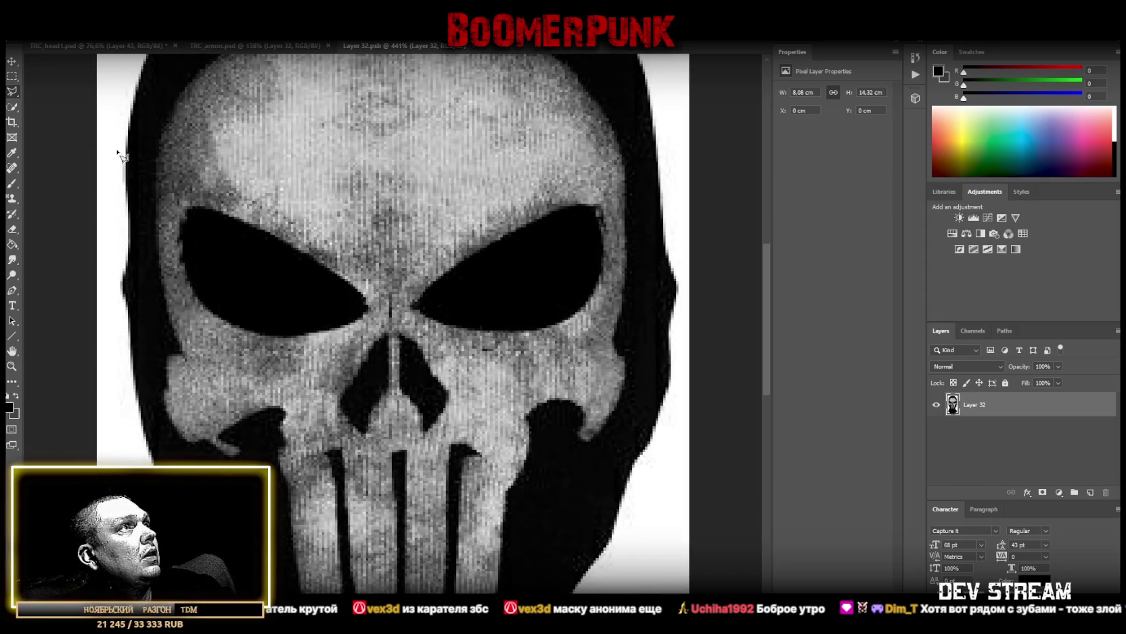
click(200, 213)
click(276, 247)
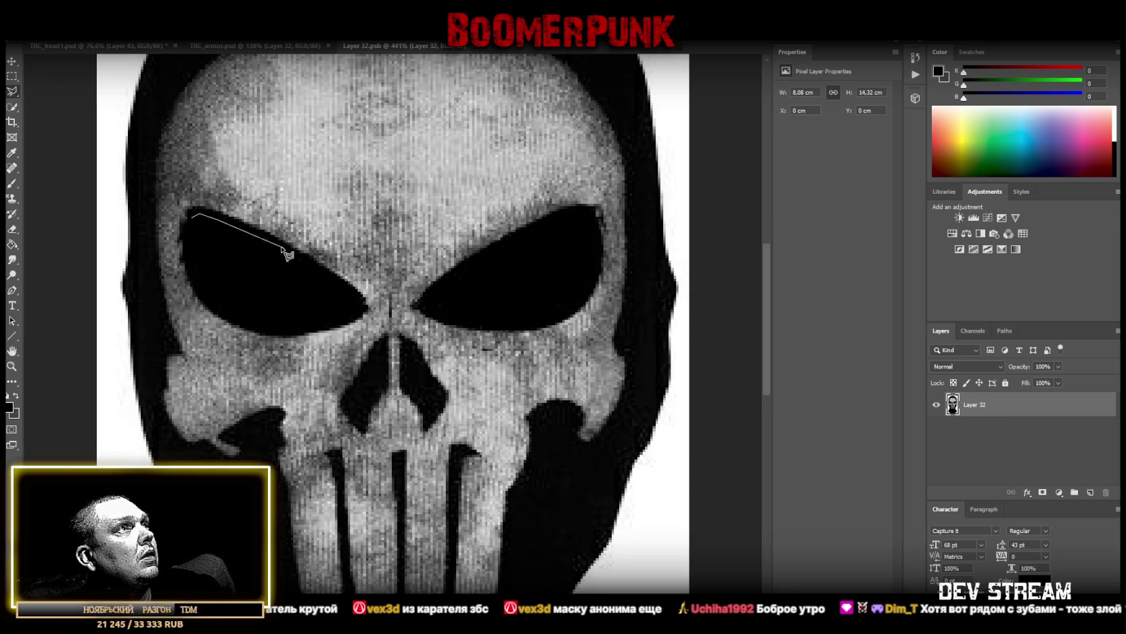
click(355, 295)
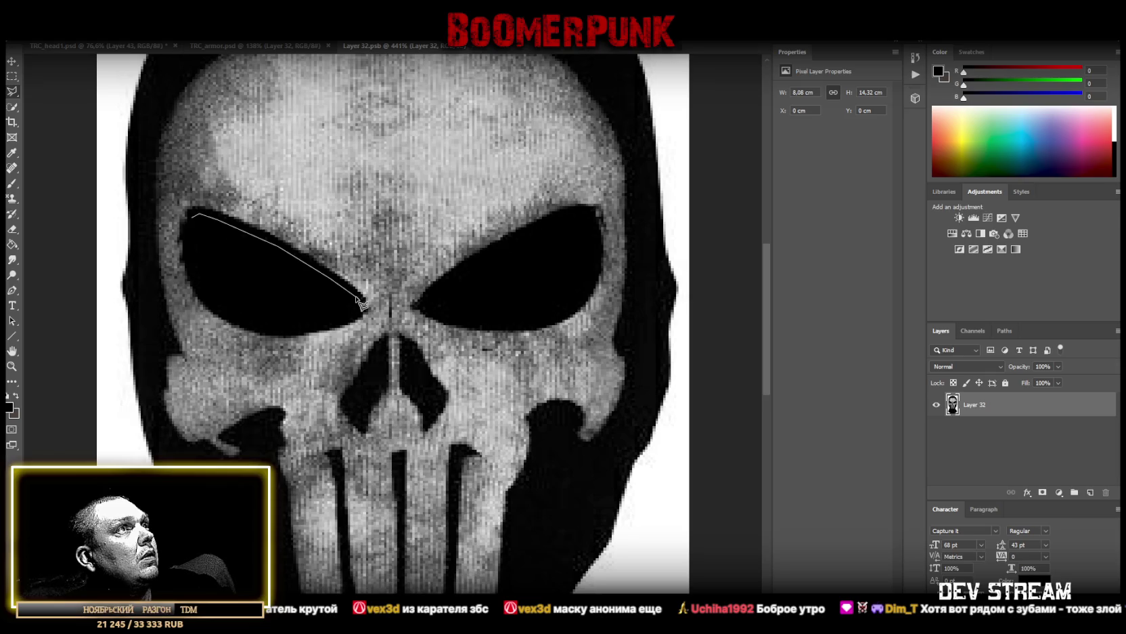
click(359, 310)
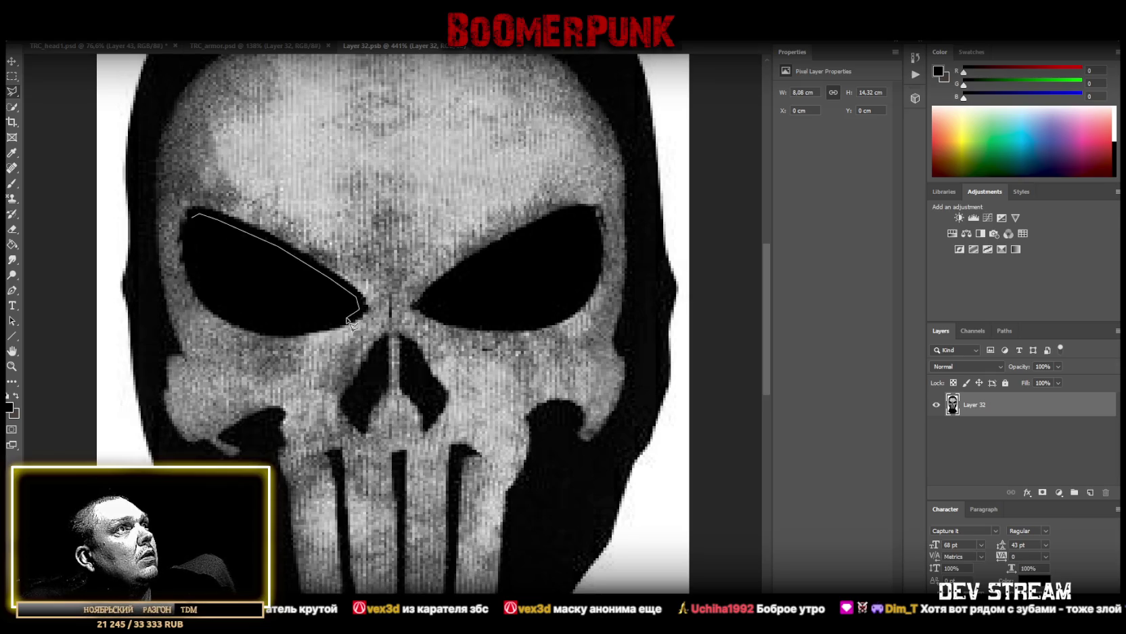
click(293, 332)
click(242, 329)
click(217, 310)
click(197, 285)
click(189, 233)
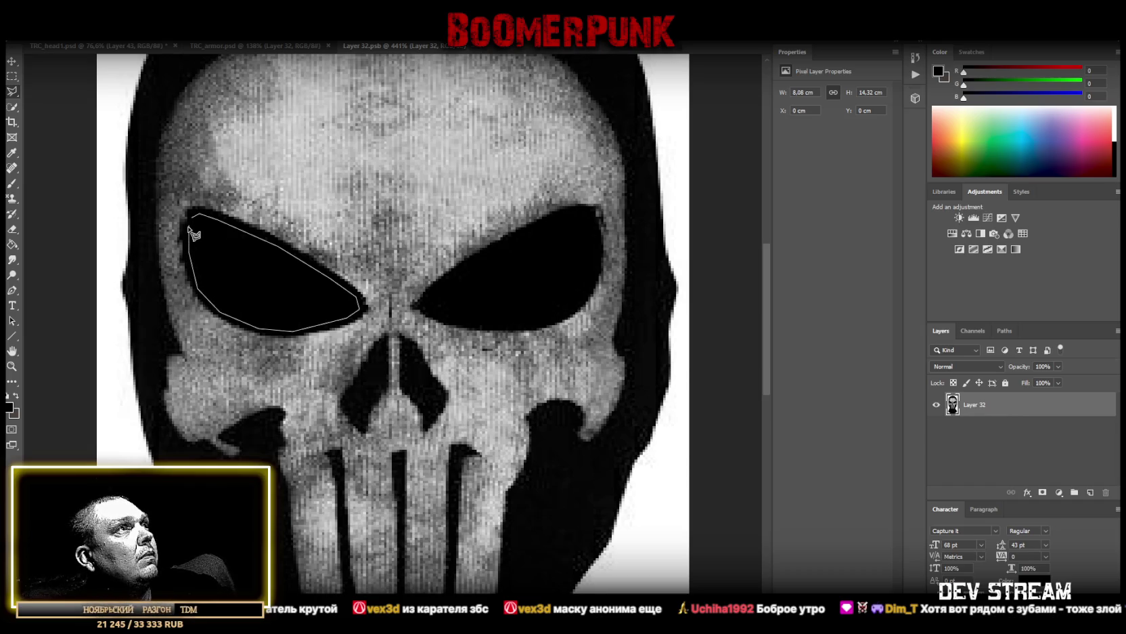
click(193, 219)
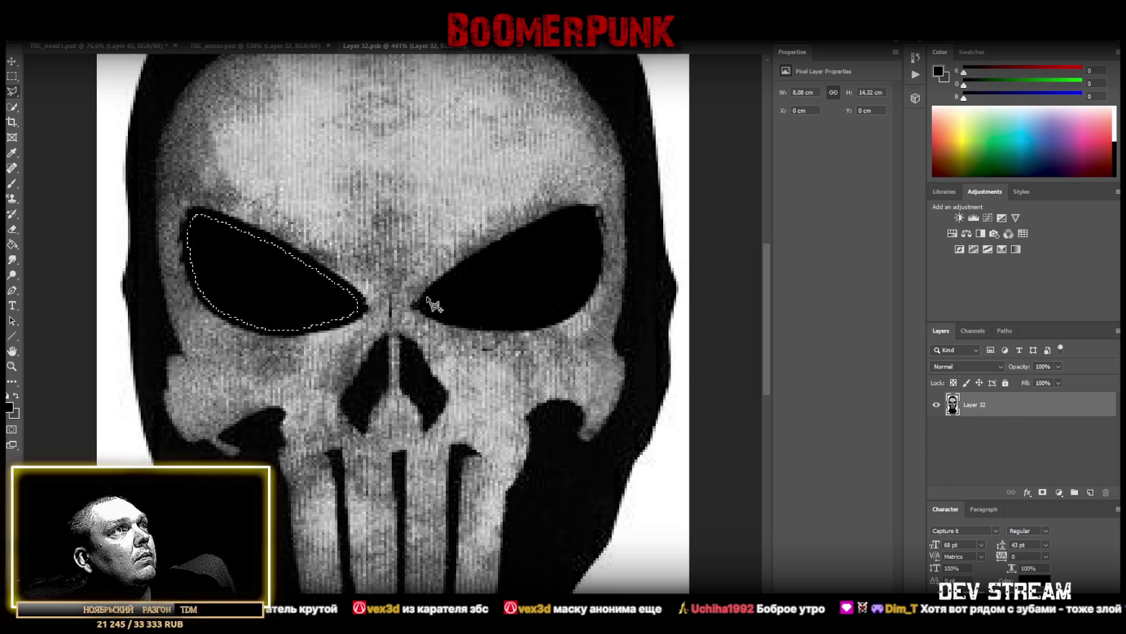
Add the right eye hole outline to the selection
shift+click(428, 301)
click(468, 267)
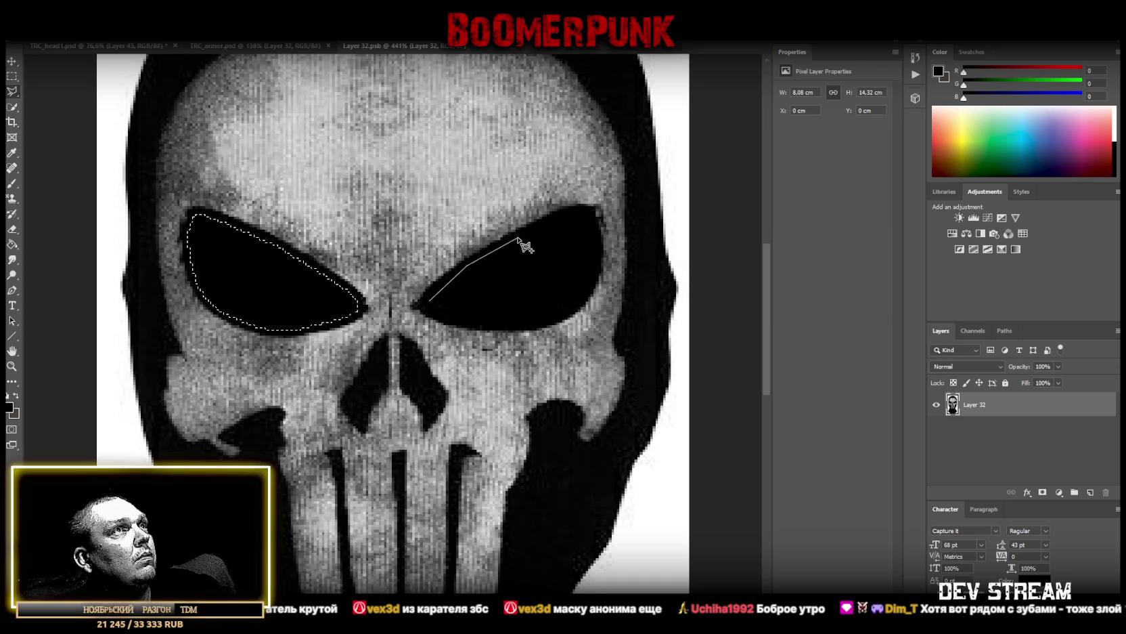
click(569, 217)
click(586, 218)
click(596, 257)
click(586, 290)
click(560, 312)
click(514, 323)
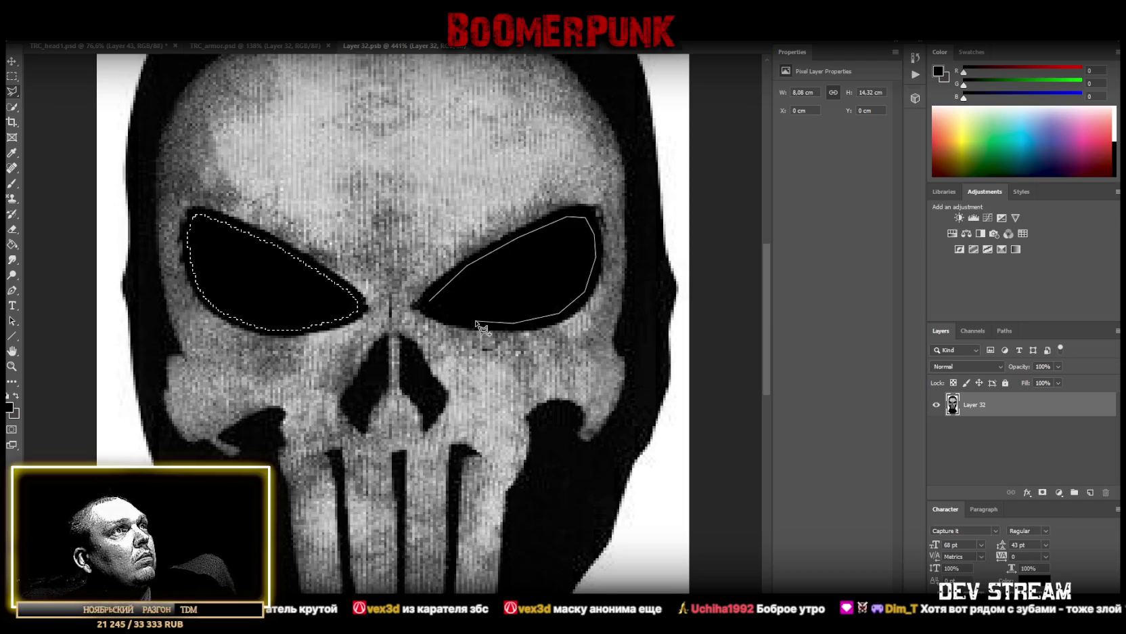
click(431, 300)
Delete the black inside both eyes, deselect, and close Layer 32.psb
key(Delete)
key(ctrl+d)
right_click(13, 92)
click(54, 93)
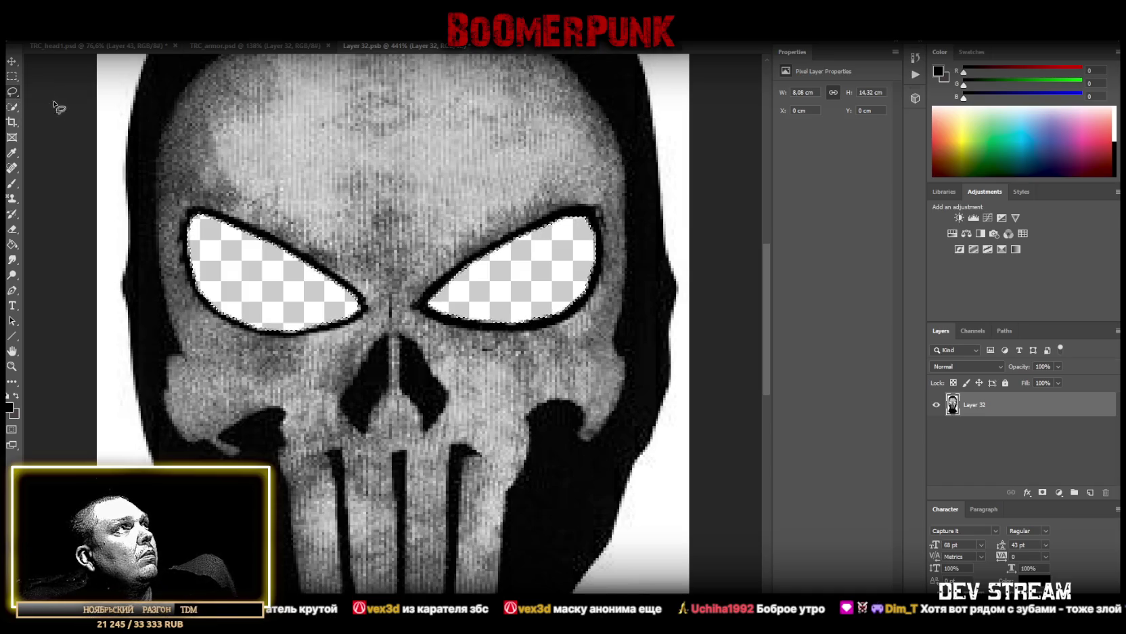
click(469, 49)
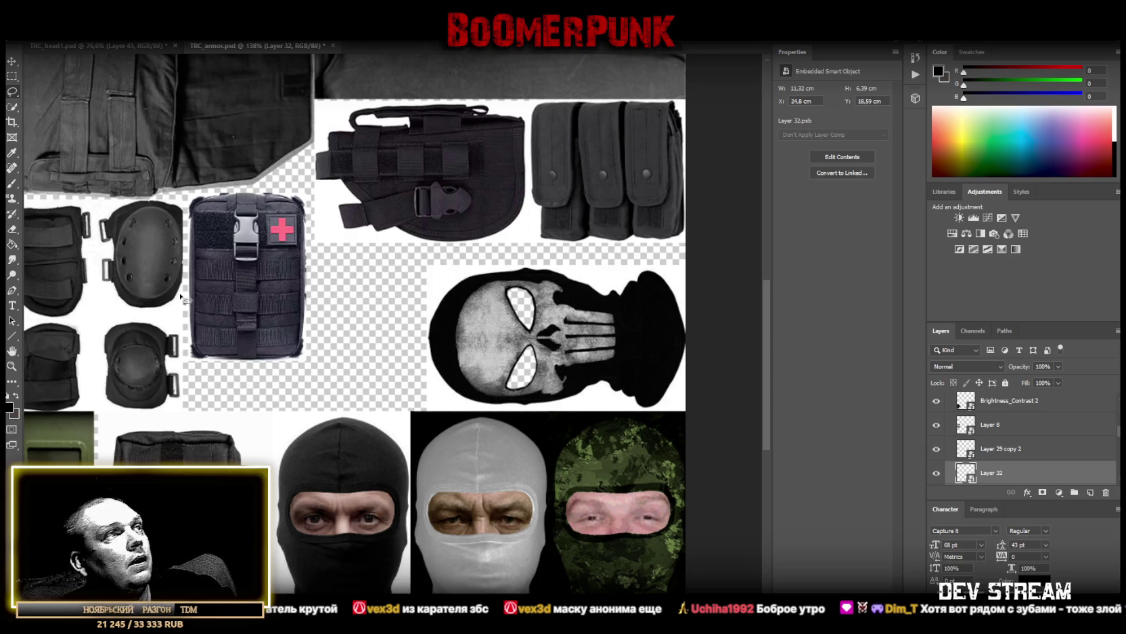
Duplicate Layer 30 and select the resulting Layer 30 copy 2 eyes layer
right_click(350, 516)
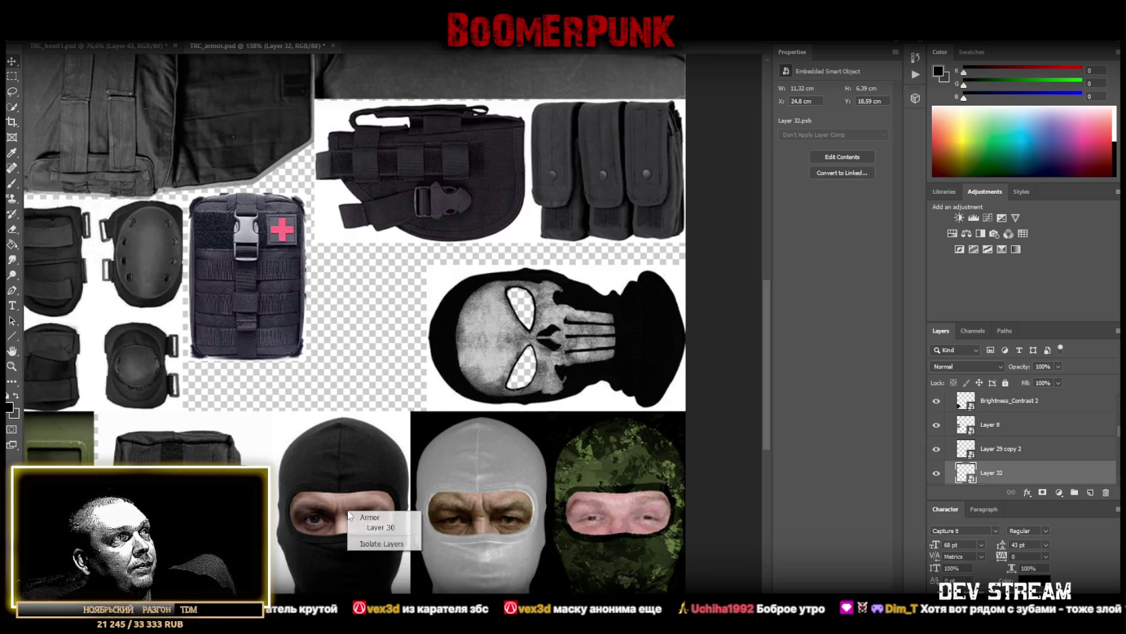
click(379, 529)
right_click(1008, 479)
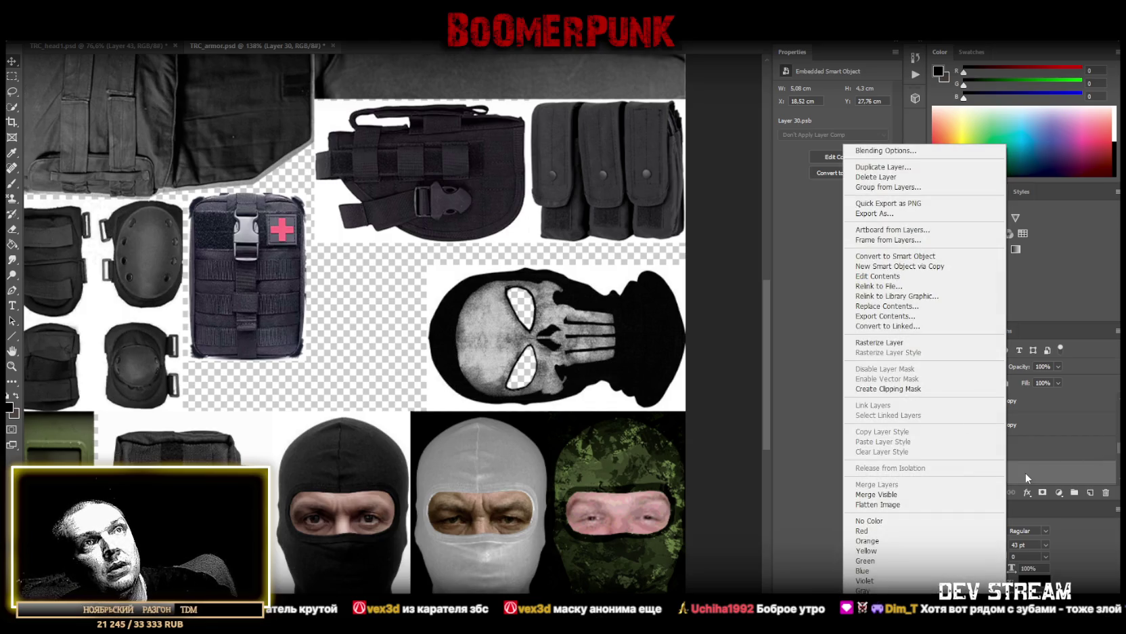
click(1034, 446)
click(1018, 460)
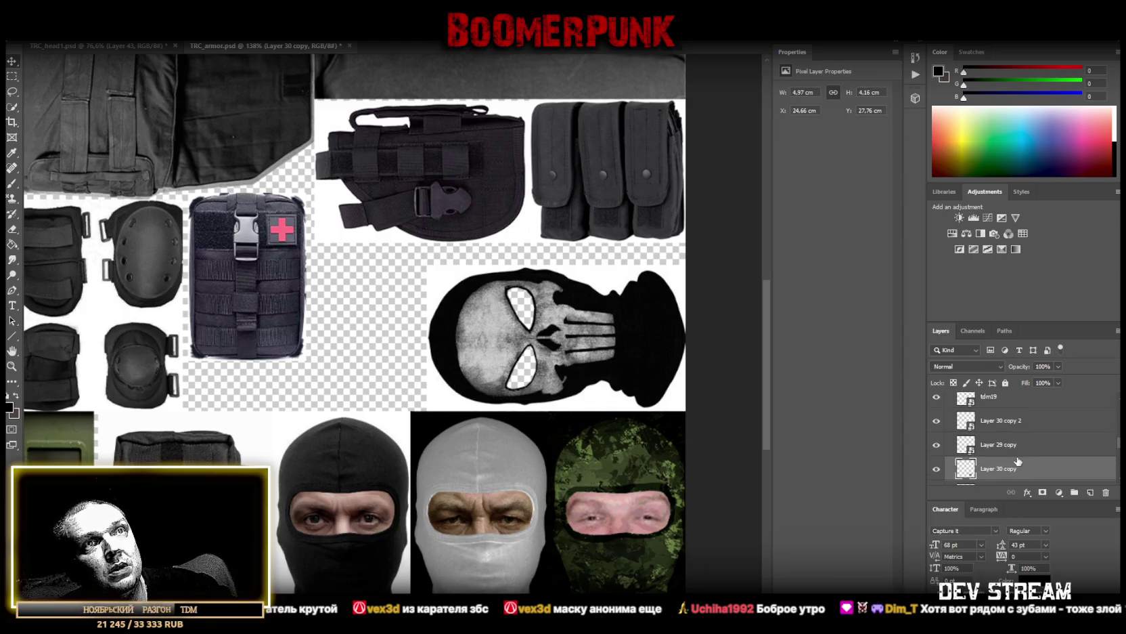
click(996, 431)
Rotate the eyes image about 90° and position it behind the skull mask's eye sockets
mouse_move(610, 501)
mouse_down()
mouse_move(482, 310)
mouse_move(385, 313)
mouse_up()
key(ctrl+t)
drag(423, 254, 277, 261)
drag(381, 330, 550, 336)
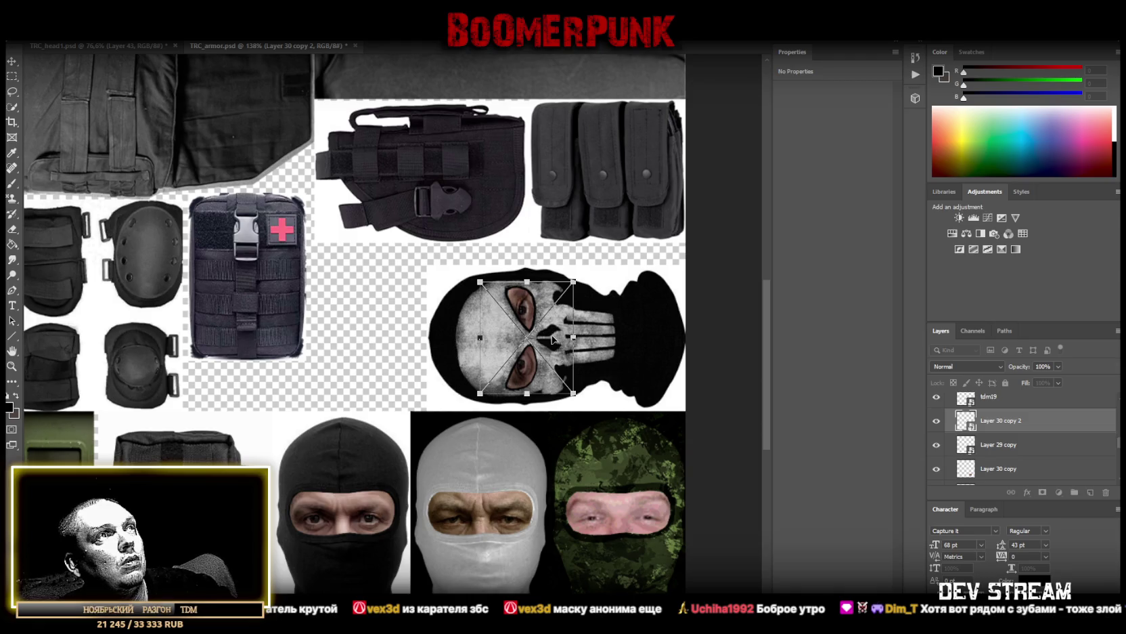
drag(552, 338, 556, 342)
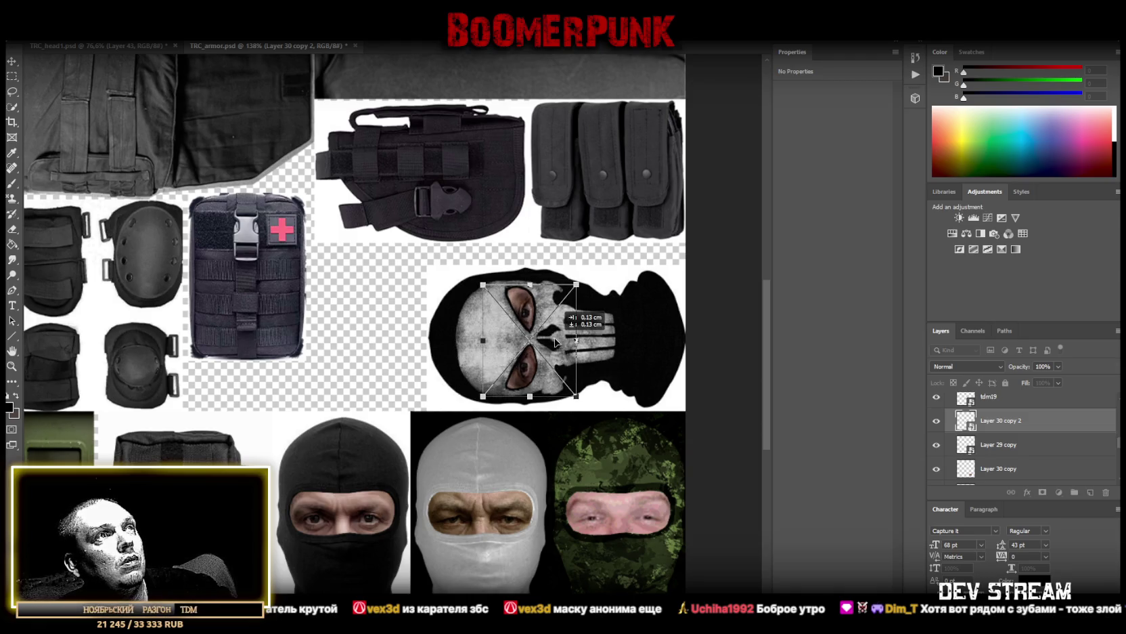
click(11, 61)
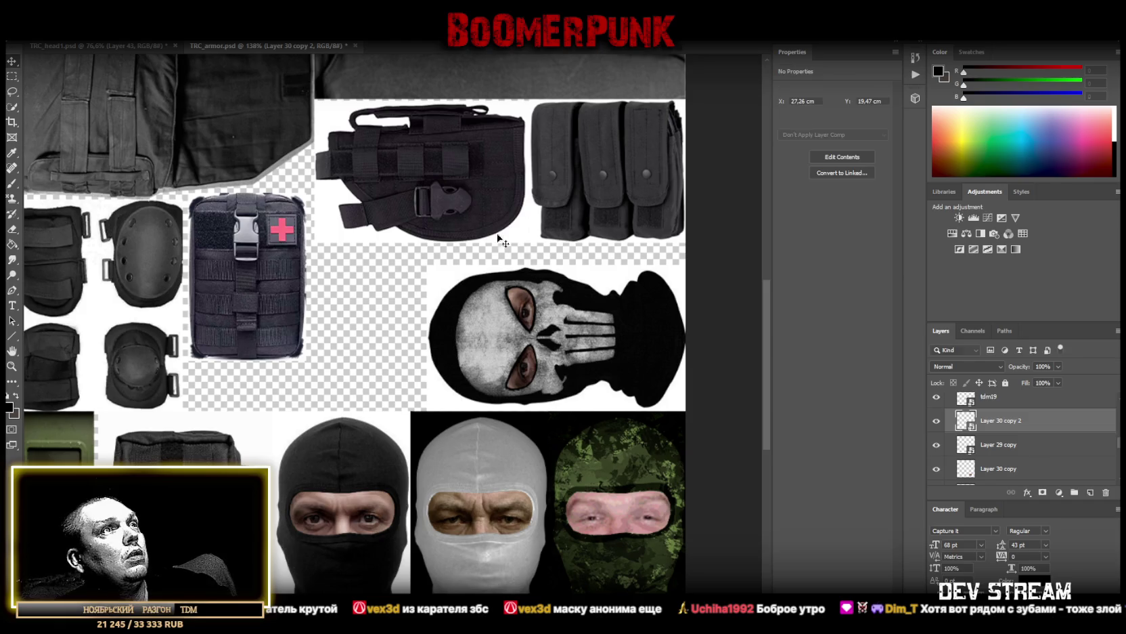
key(ctrl)
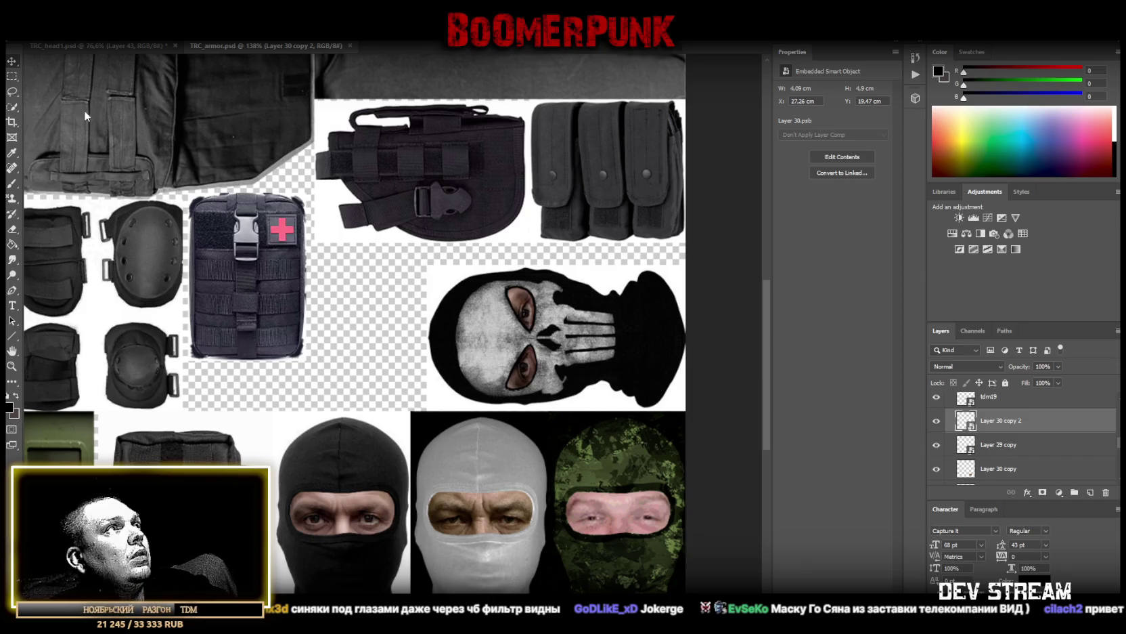
Paste the Guy Fawkes mask into TRC_head1 and cut a tight rectangle of it onto its own layer
click(116, 46)
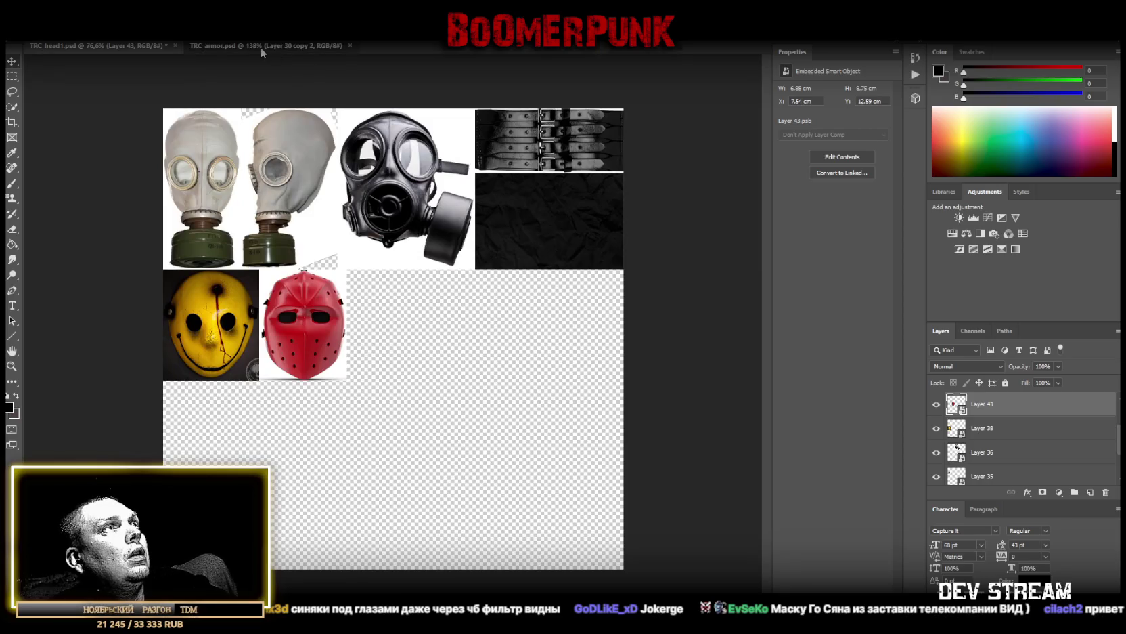
click(260, 47)
click(107, 44)
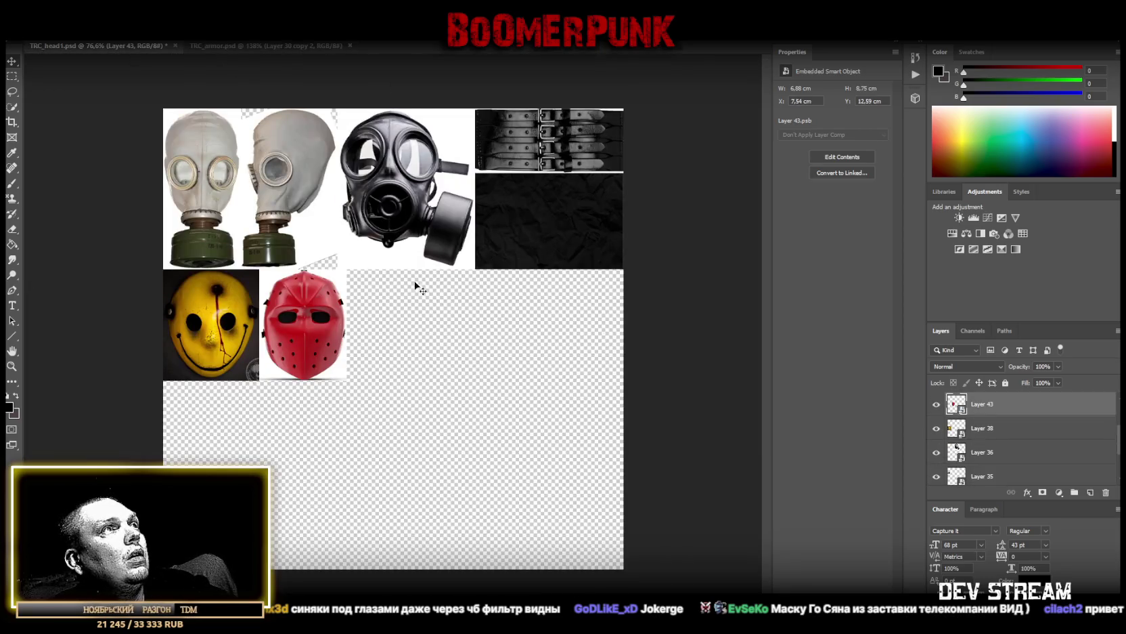
key(ctrl+v)
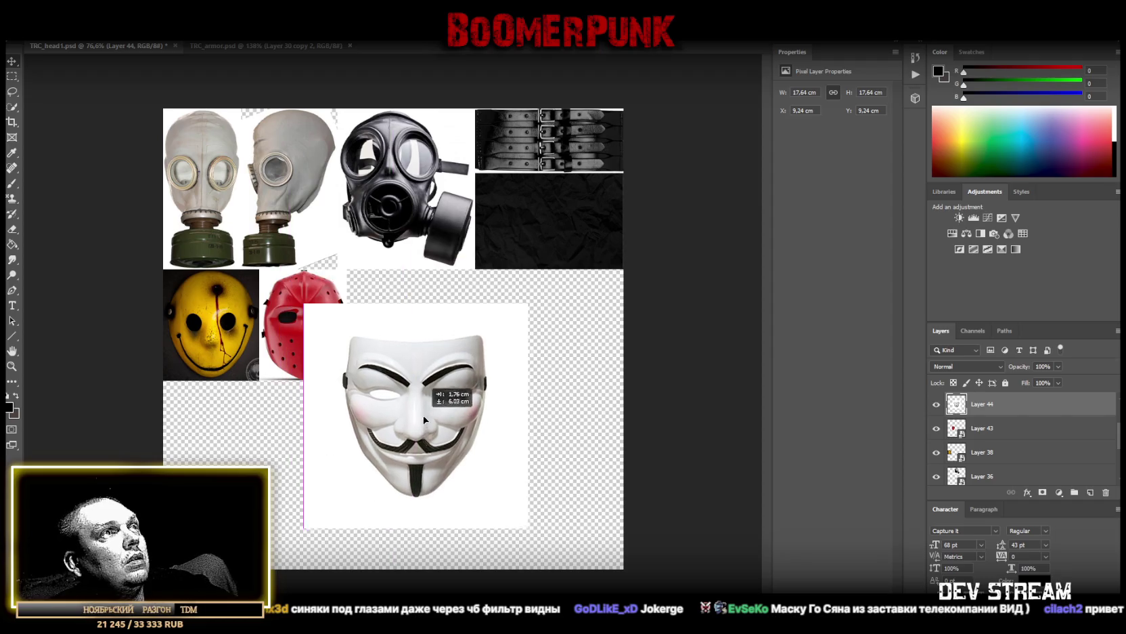
drag(401, 342, 436, 419)
click(11, 79)
drag(353, 330, 505, 500)
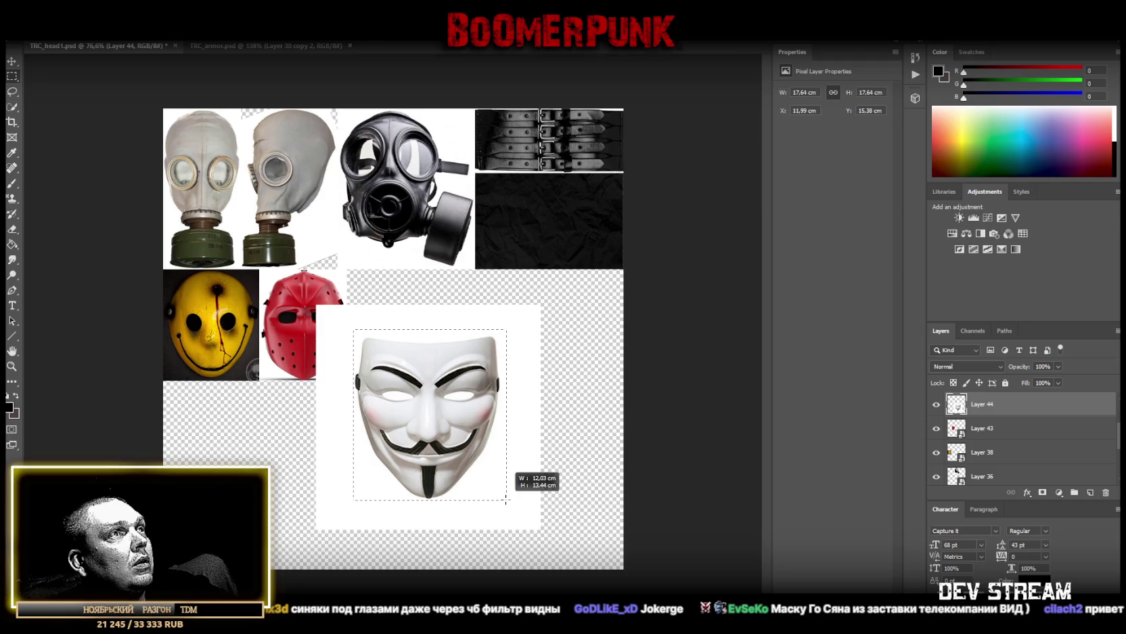
right_click(445, 418)
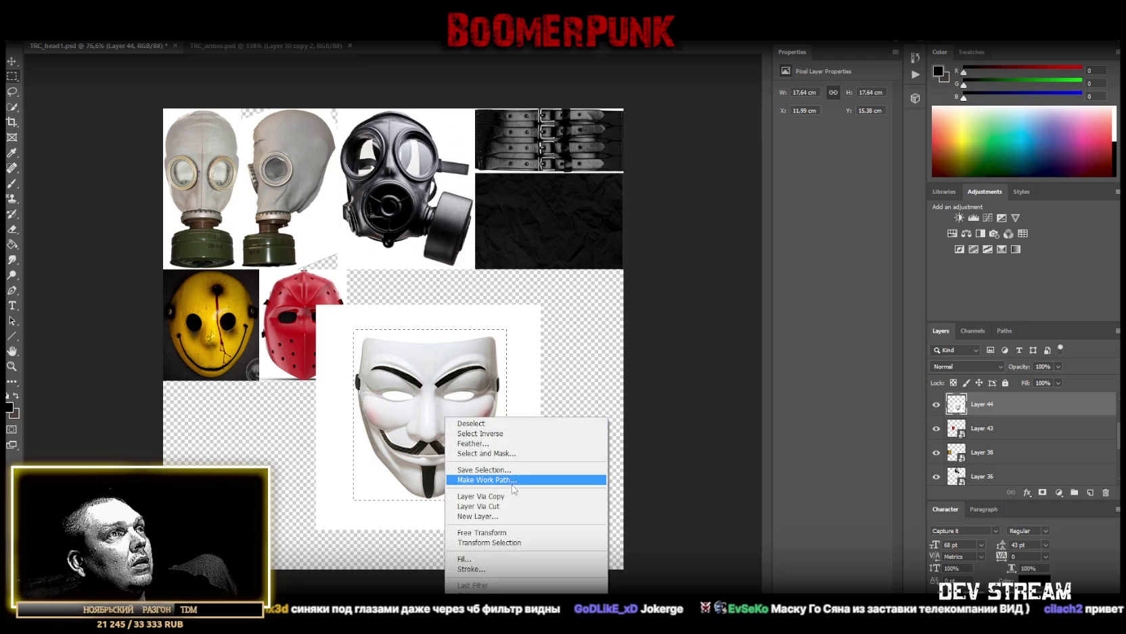
click(502, 506)
Convert the mask layer to a smart object and scale it into the slot beside the red hockey mask
click(981, 428)
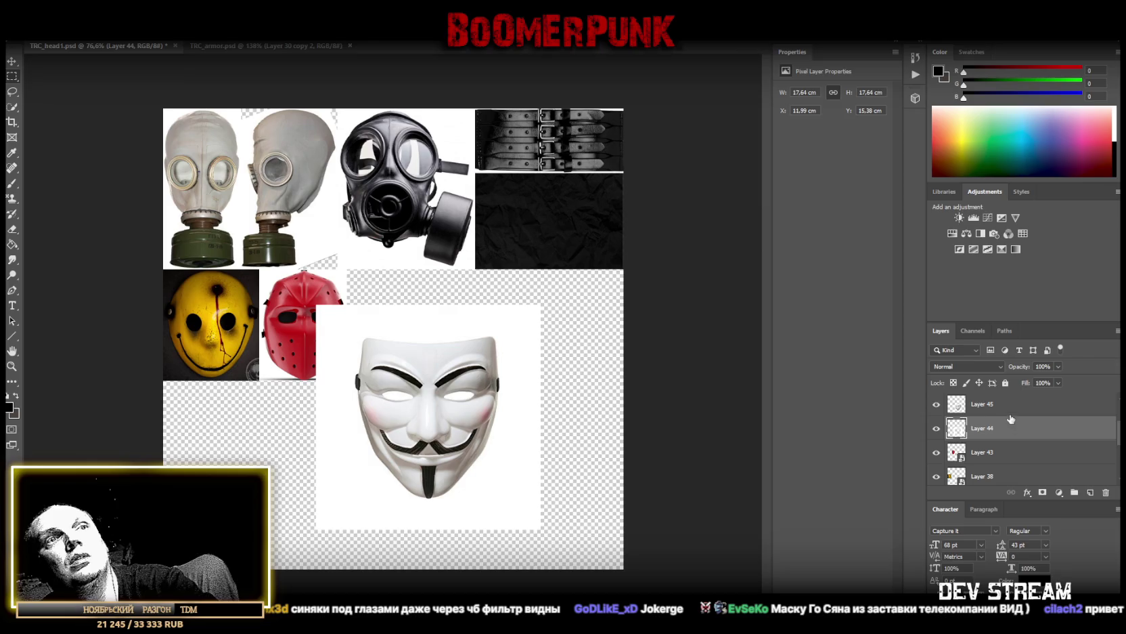
right_click(990, 405)
click(880, 301)
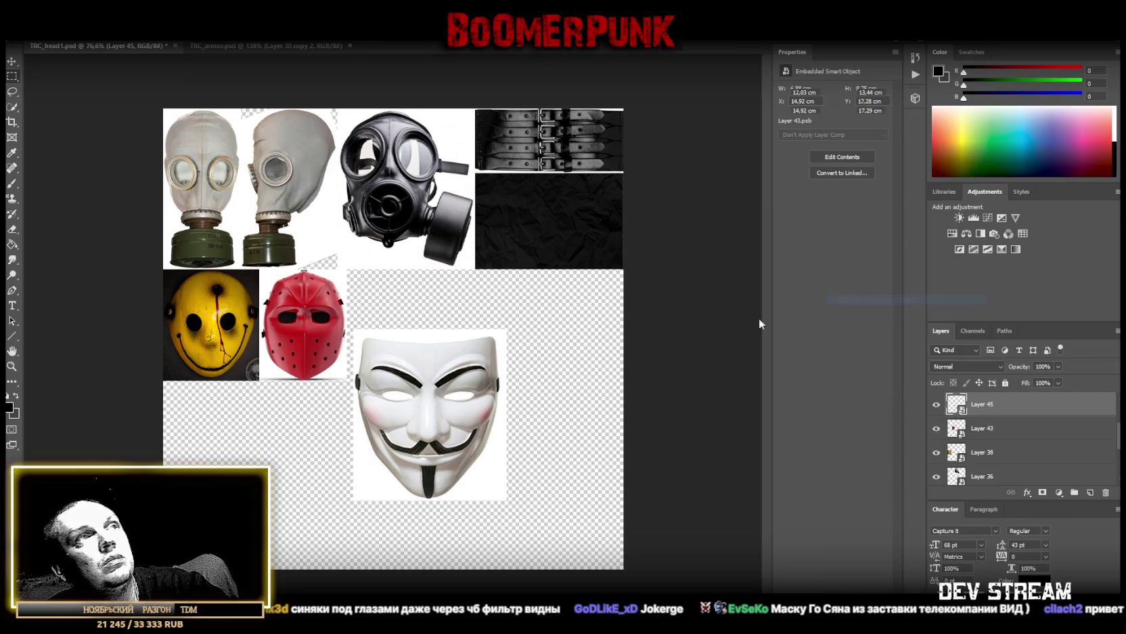
key(ctrl+t)
drag(455, 384, 448, 325)
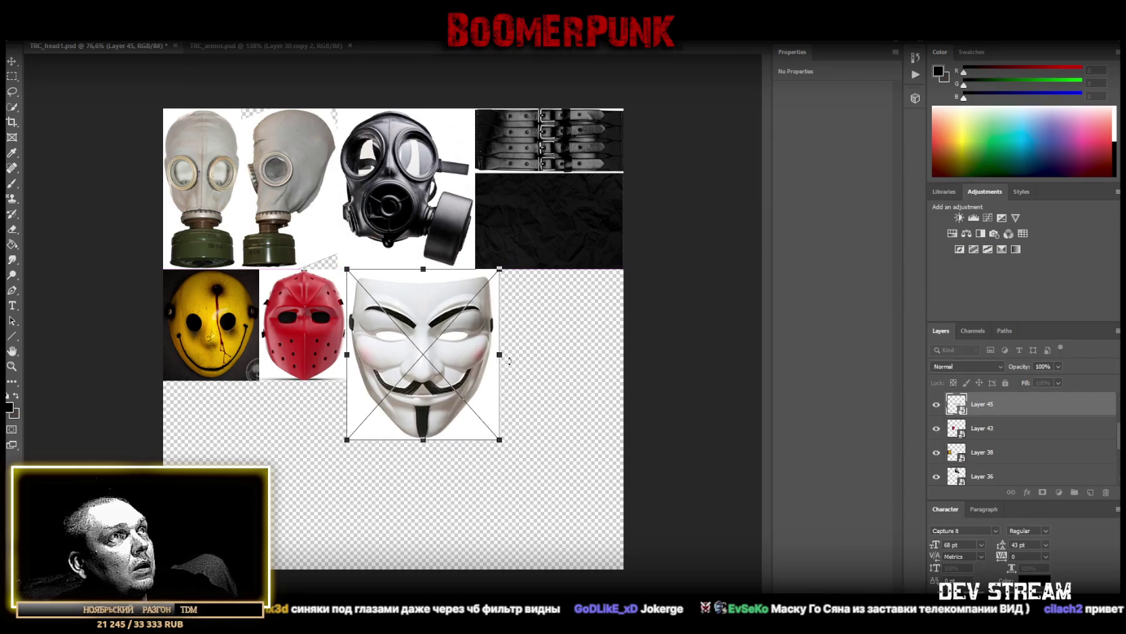
drag(501, 355, 439, 354)
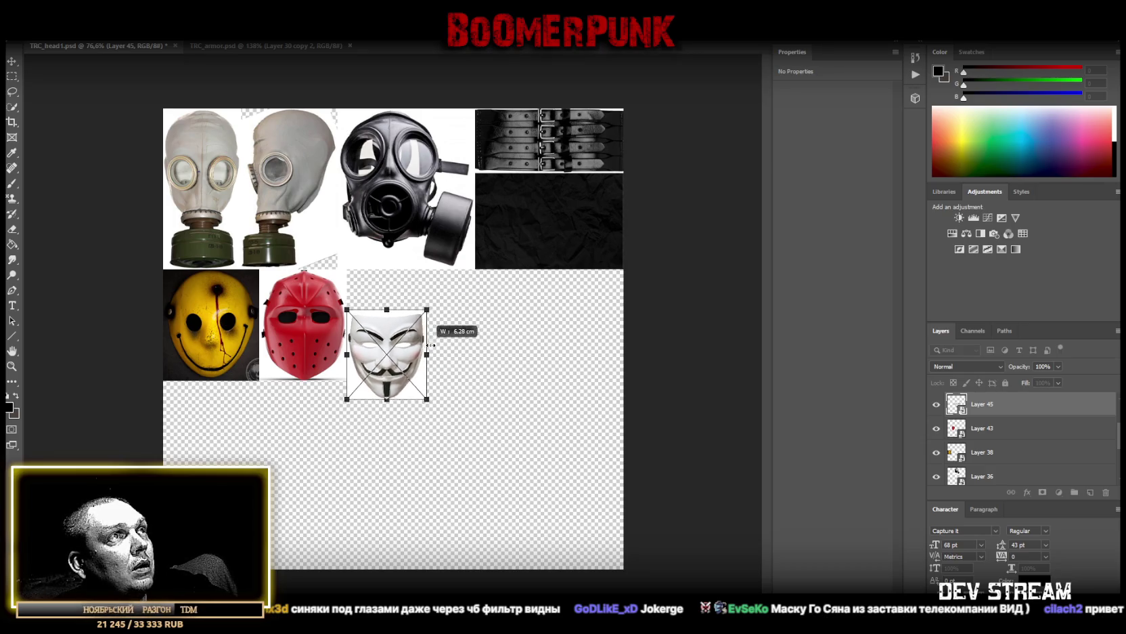
drag(390, 327, 389, 293)
drag(394, 372, 393, 379)
drag(441, 322, 432, 325)
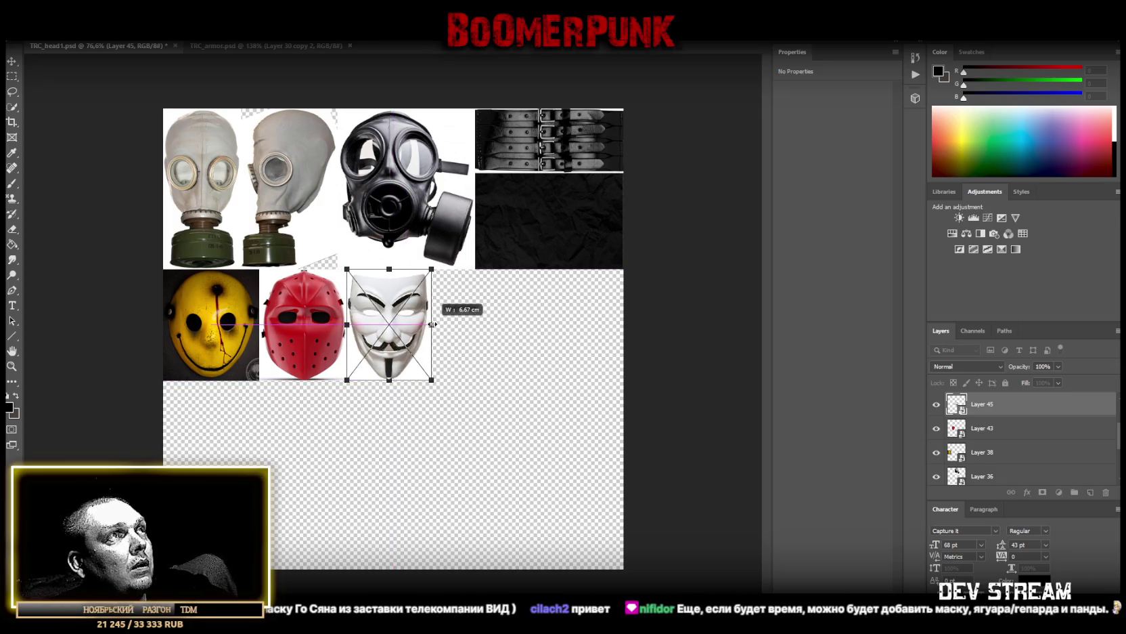
key(Return)
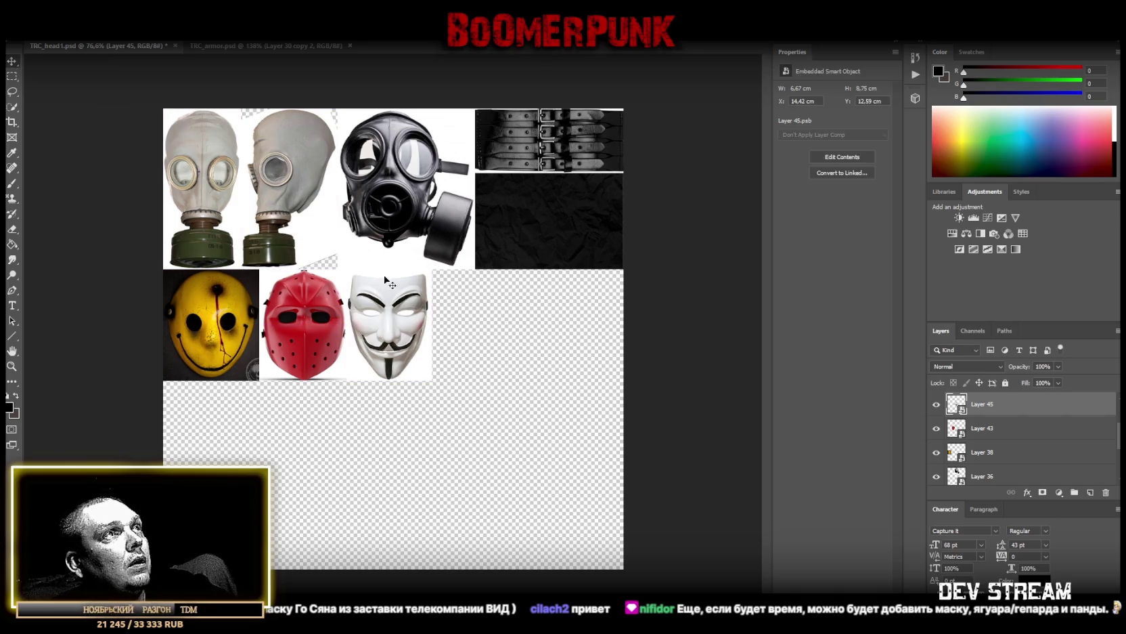
Widen the Guy Fawkes mask a little more and save TRC_head1.psd
key(ctrl+t)
drag(431, 324, 438, 325)
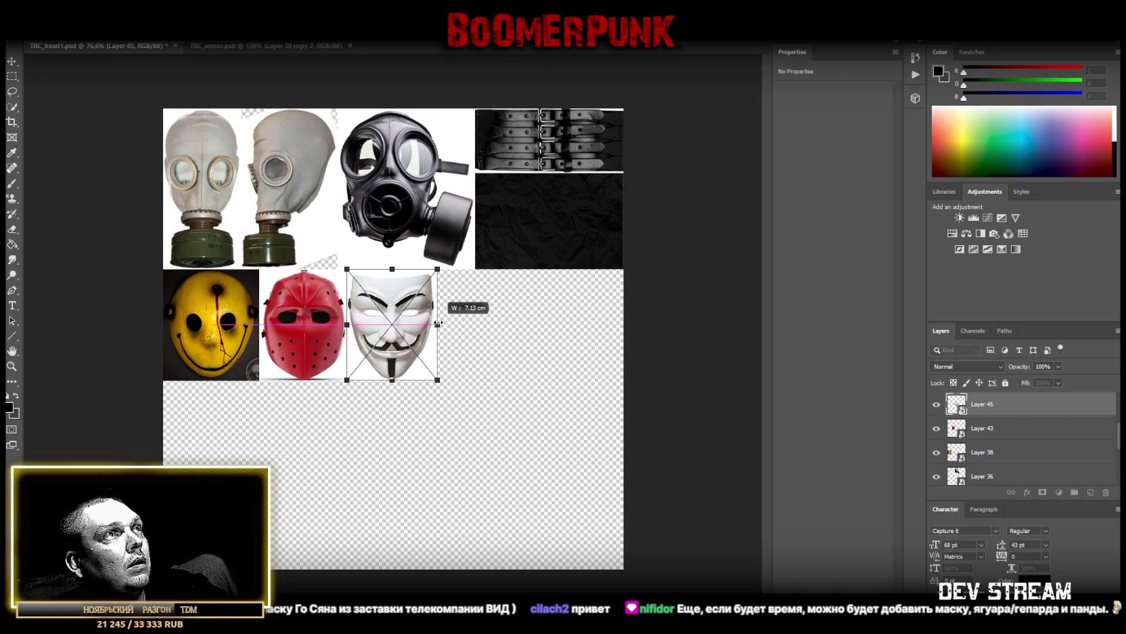
key(Return)
key(ctrl+s)
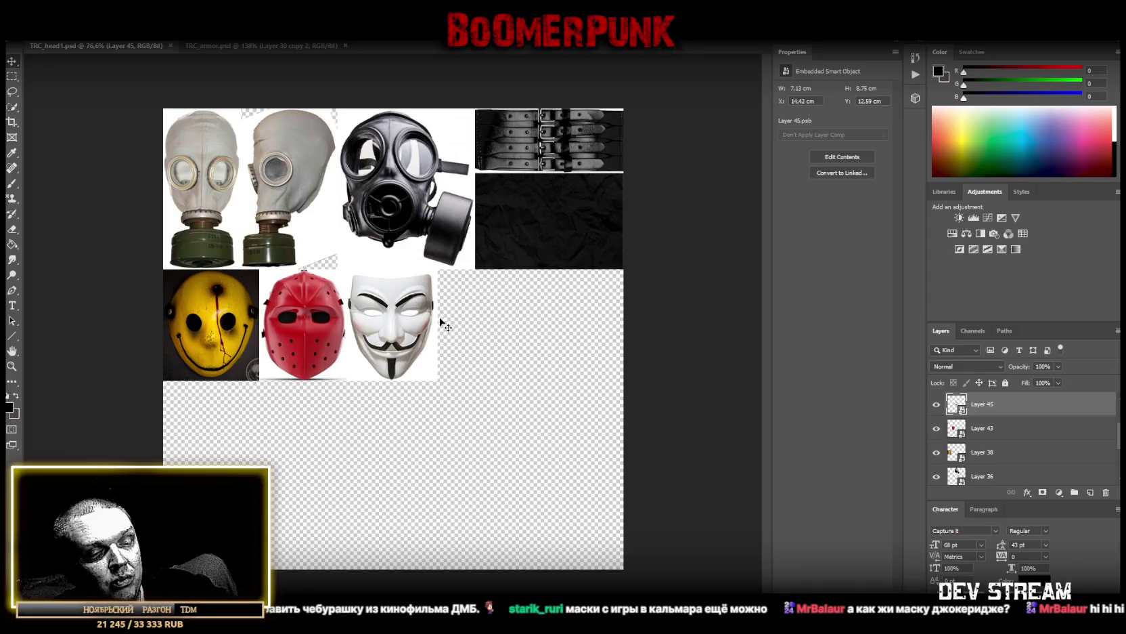
key(ctrl+v)
Cut the riot helmet onto its own layer with a marquee and delete the leftover empty layer
drag(471, 362, 477, 414)
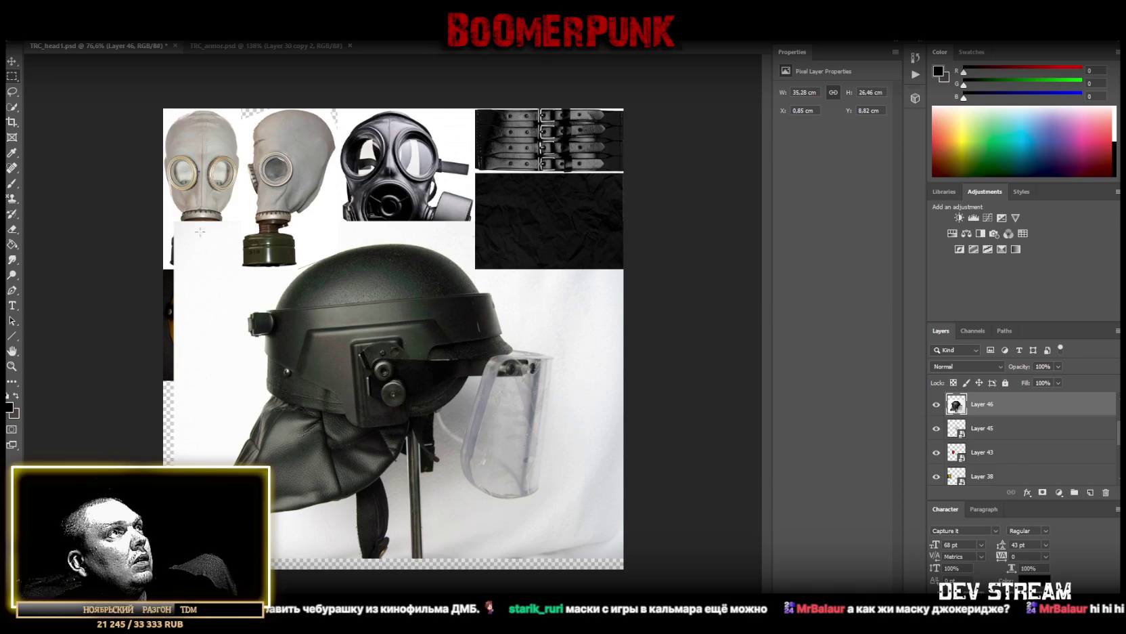
mouse_move(196, 233)
mouse_down()
mouse_move(546, 534)
mouse_move(559, 528)
mouse_up()
click(501, 472)
key(ctrl+shift+d)
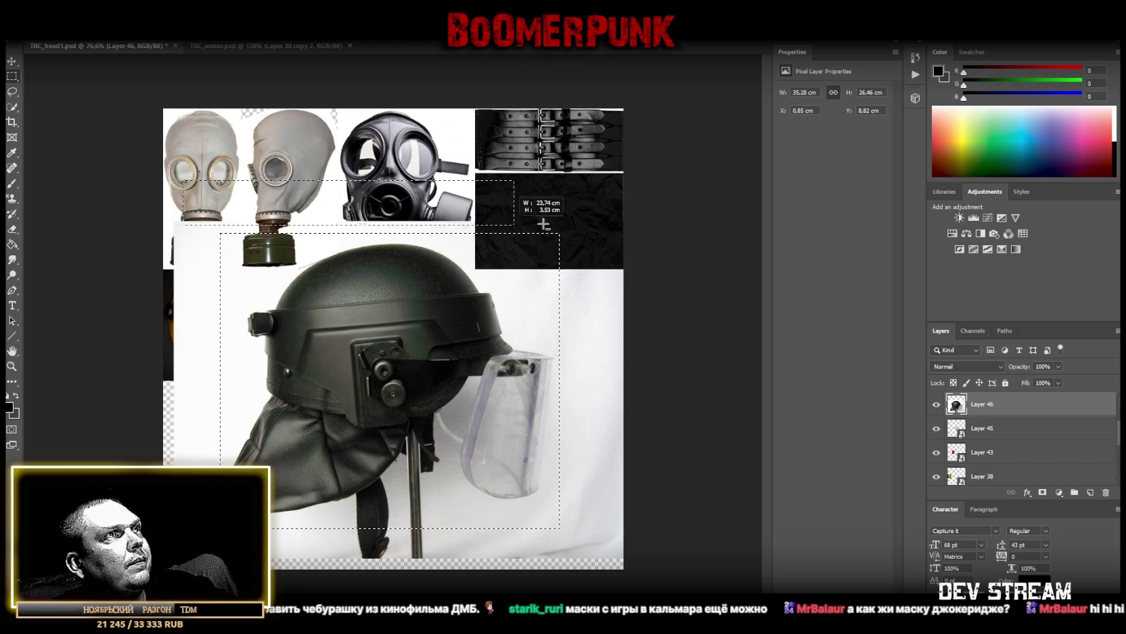
right_click(375, 357)
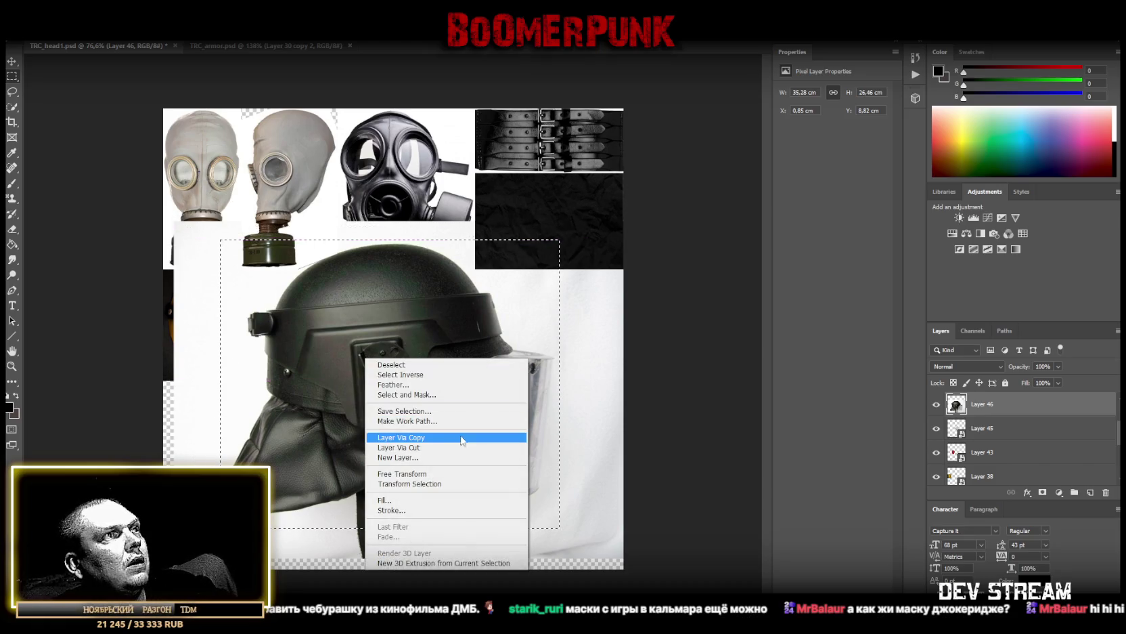
click(400, 448)
key(Delete)
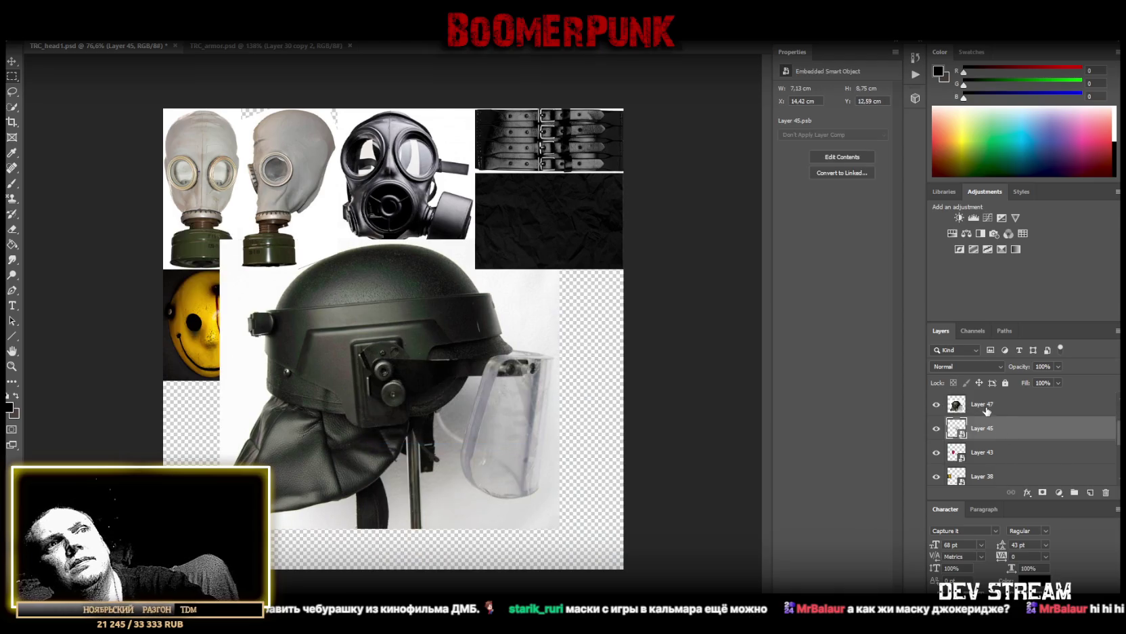
Make the helmet a smart object and shrink it into the slot right of the Guy Fawkes mask
right_click(993, 405)
click(884, 301)
key(ctrl+t)
drag(393, 236, 399, 369)
mouse_move(385, 521)
mouse_down()
mouse_move(528, 426)
mouse_move(532, 380)
mouse_move(501, 356)
mouse_up()
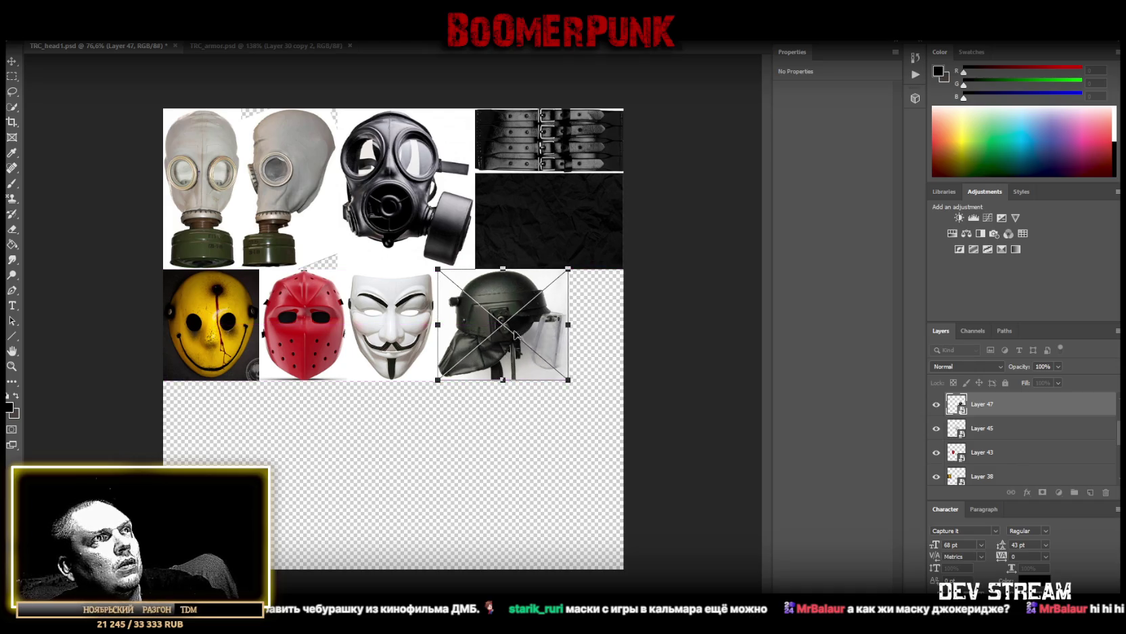
click(12, 61)
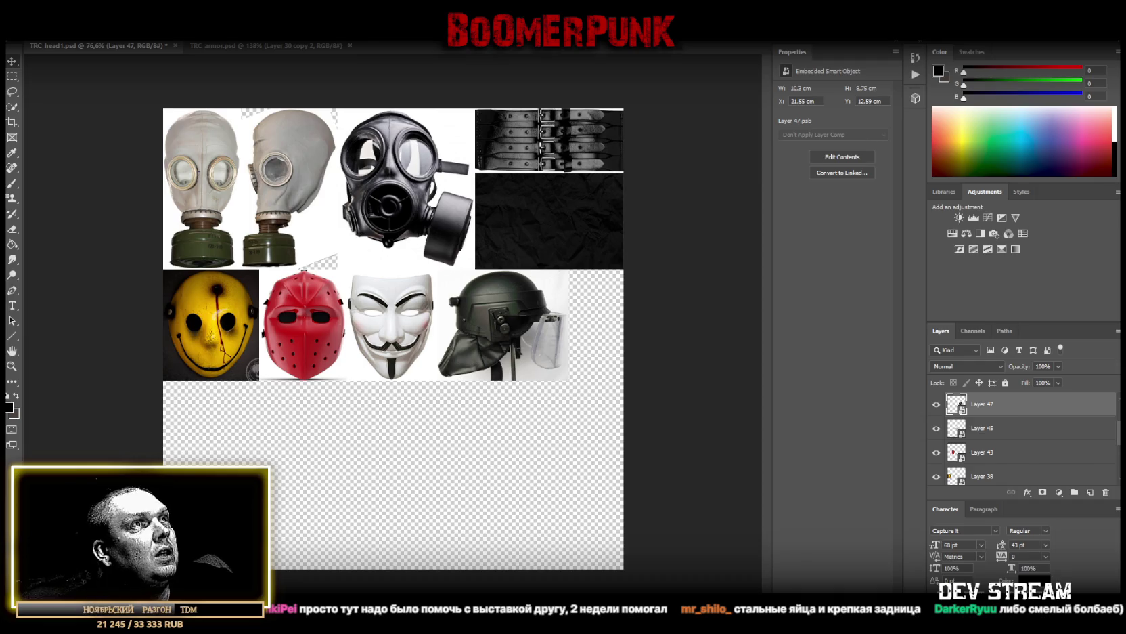
Paste the green helmet, marquee it tightly and copy the selection onto its own layer
key(ctrl+v)
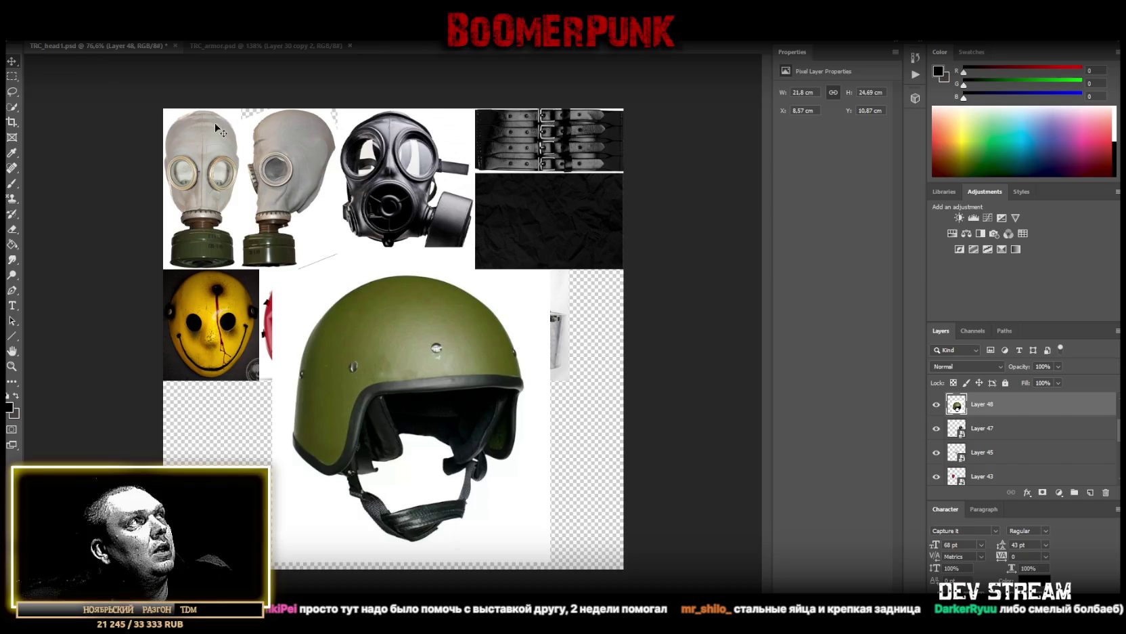
click(12, 77)
mouse_move(264, 256)
mouse_down()
mouse_move(502, 543)
mouse_move(529, 544)
mouse_up()
drag(239, 228, 545, 274)
drag(231, 546, 550, 480)
drag(245, 264, 292, 518)
right_click(362, 331)
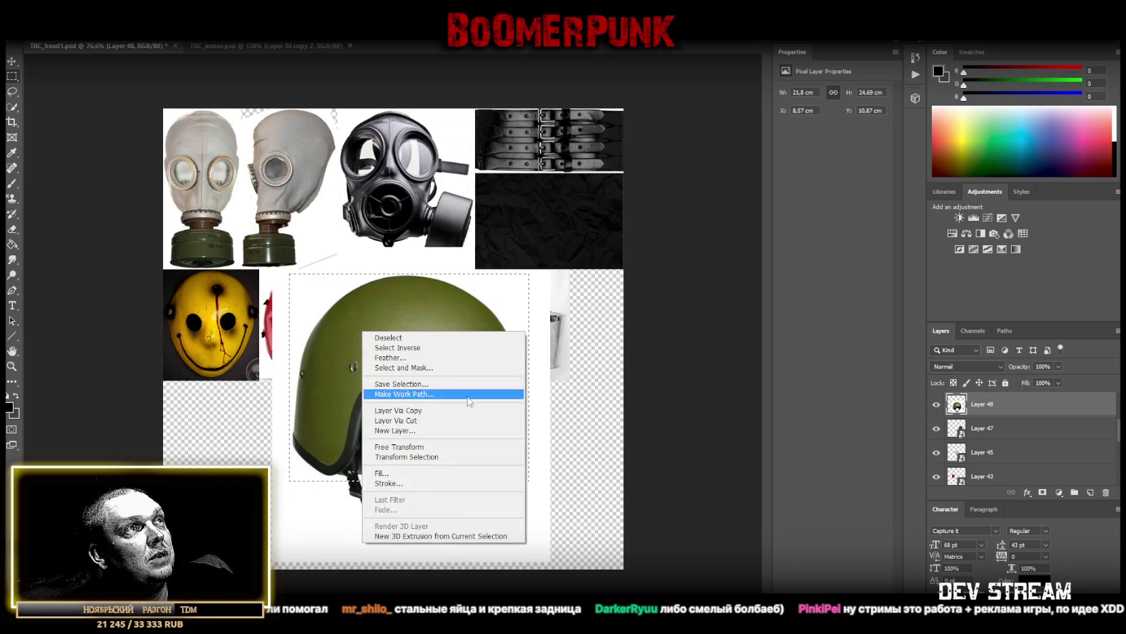
click(400, 410)
Delete the original uncropped helmet layer and convert the cropped copy to a smart object
click(985, 428)
key(Delete)
right_click(991, 407)
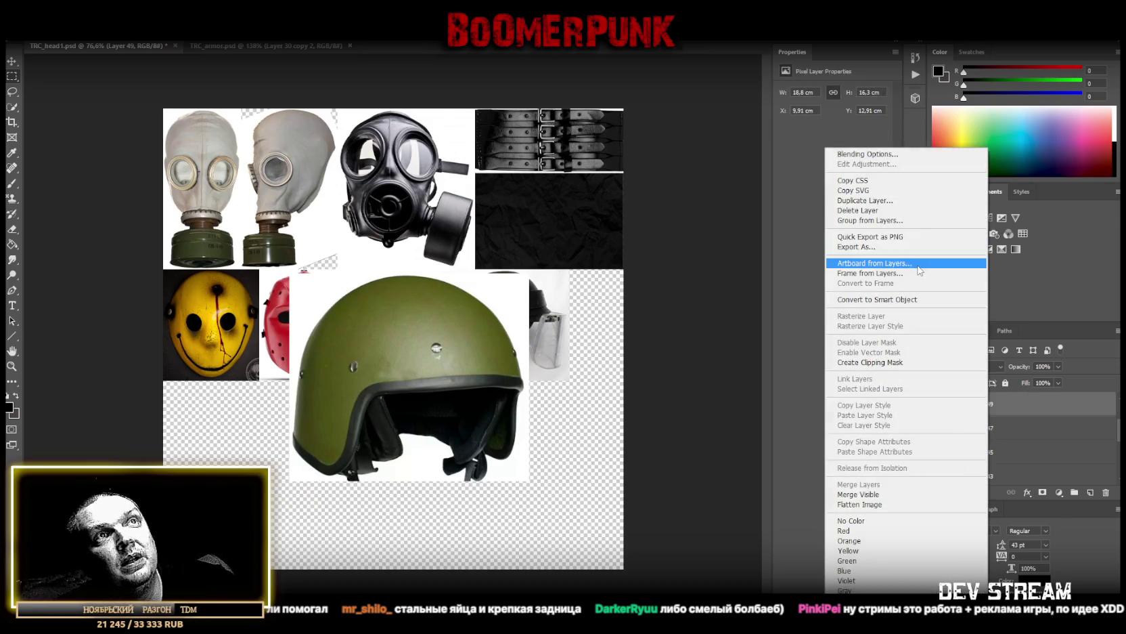
click(921, 264)
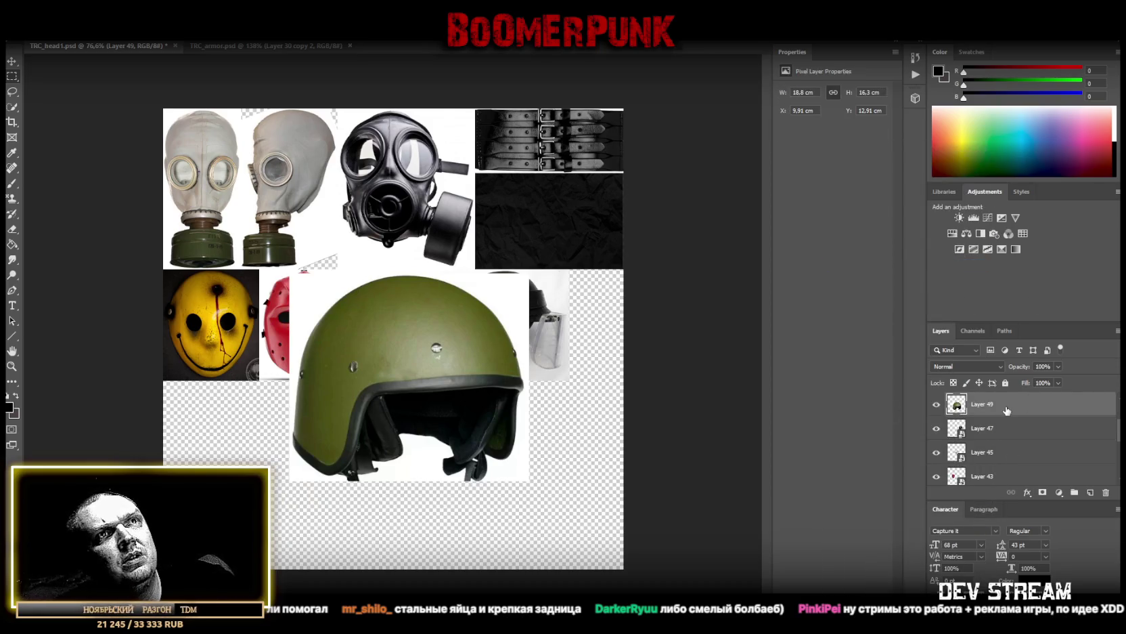
right_click(1006, 408)
click(917, 300)
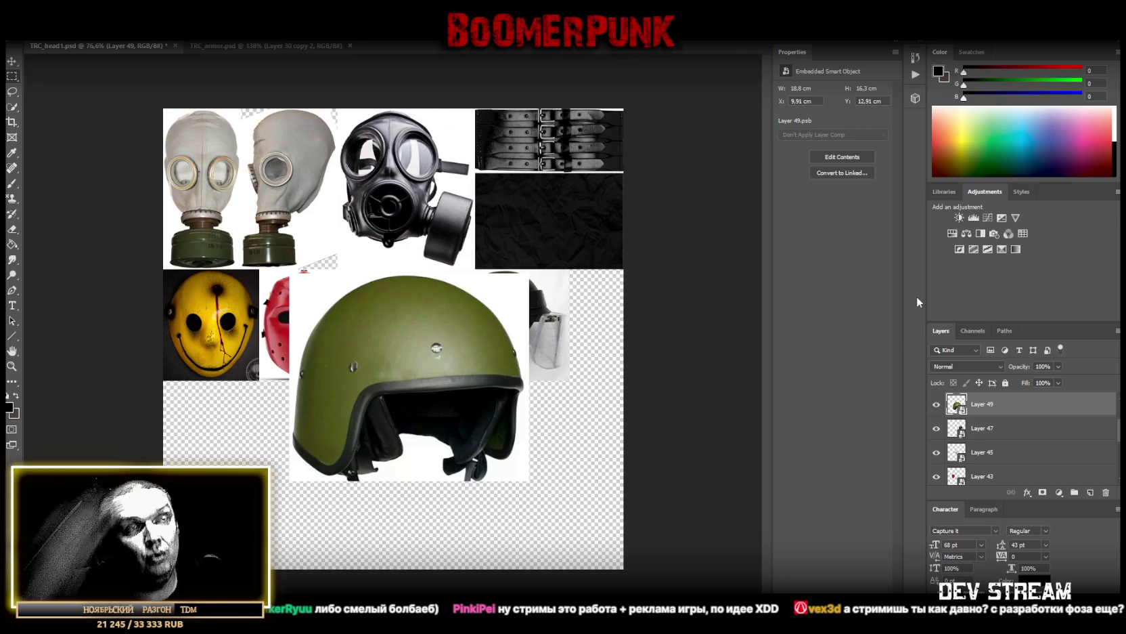
Move the green helmet below the yellow mask, aligned with the collage's left edge
key(ctrl+t)
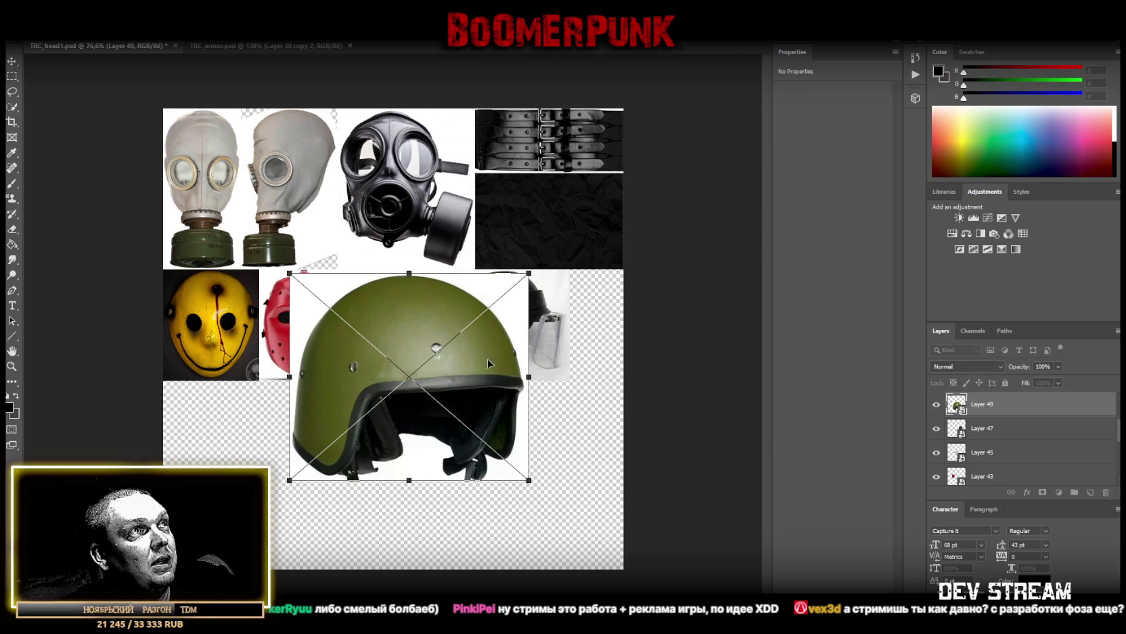
drag(482, 365, 360, 444)
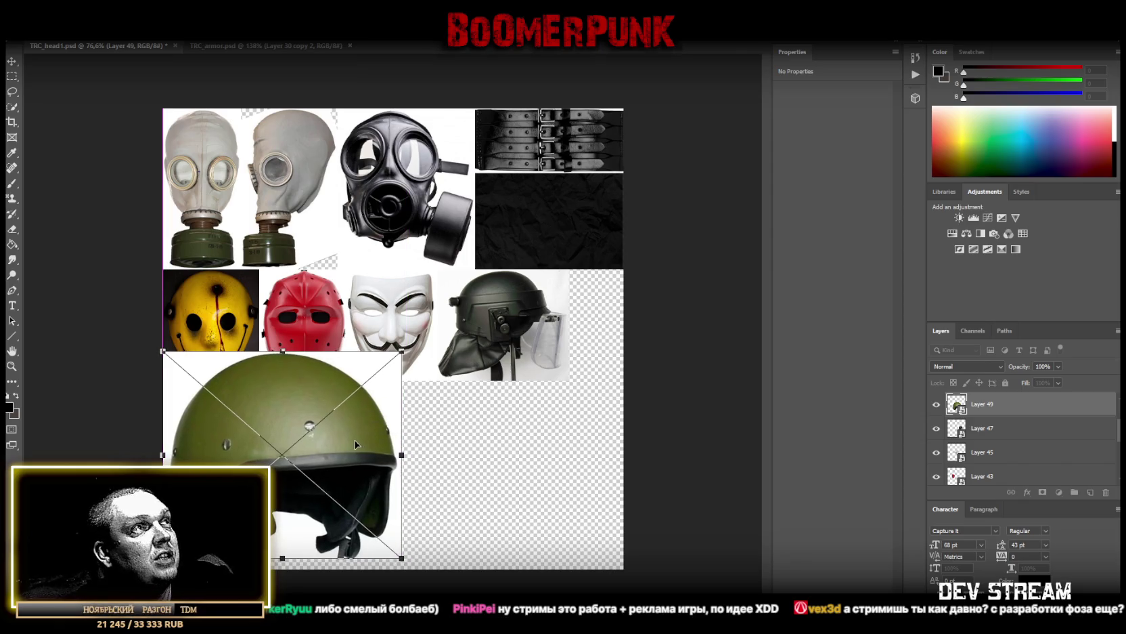
mouse_move(363, 436)
mouse_down()
mouse_move(259, 446)
mouse_move(243, 416)
mouse_up()
key(Return)
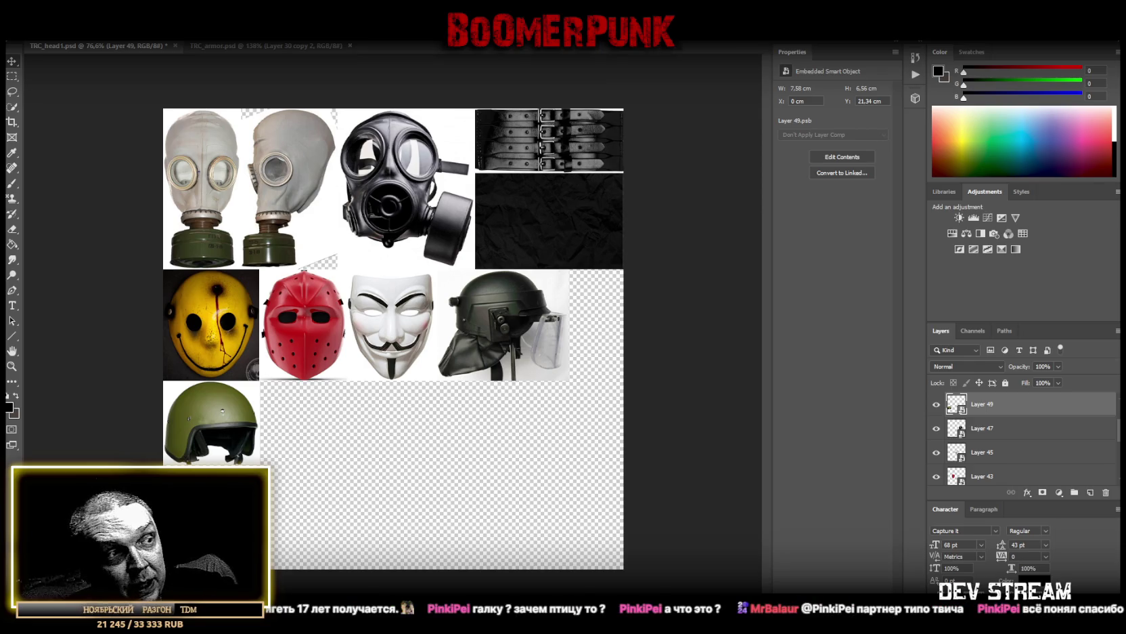
Paste the Altyn poster on a new layer and copy the marqueed helmet onto its own layer
key(ctrl+alt+shift+n)
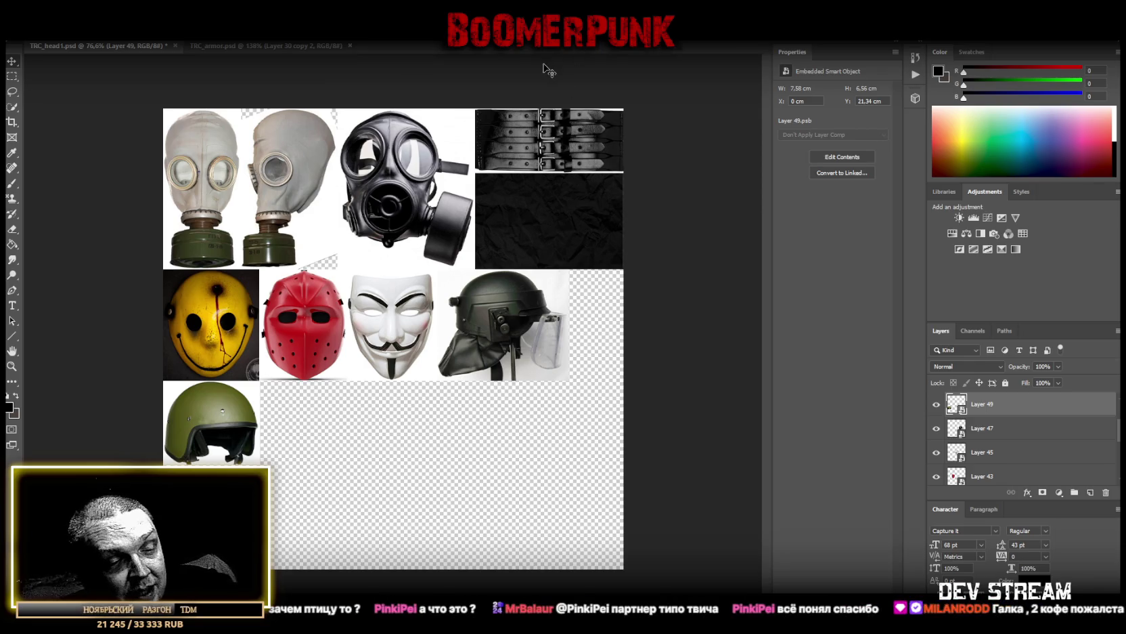
key(ctrl+v)
mouse_move(402, 313)
mouse_down()
mouse_move(425, 379)
mouse_move(411, 412)
mouse_up()
click(11, 76)
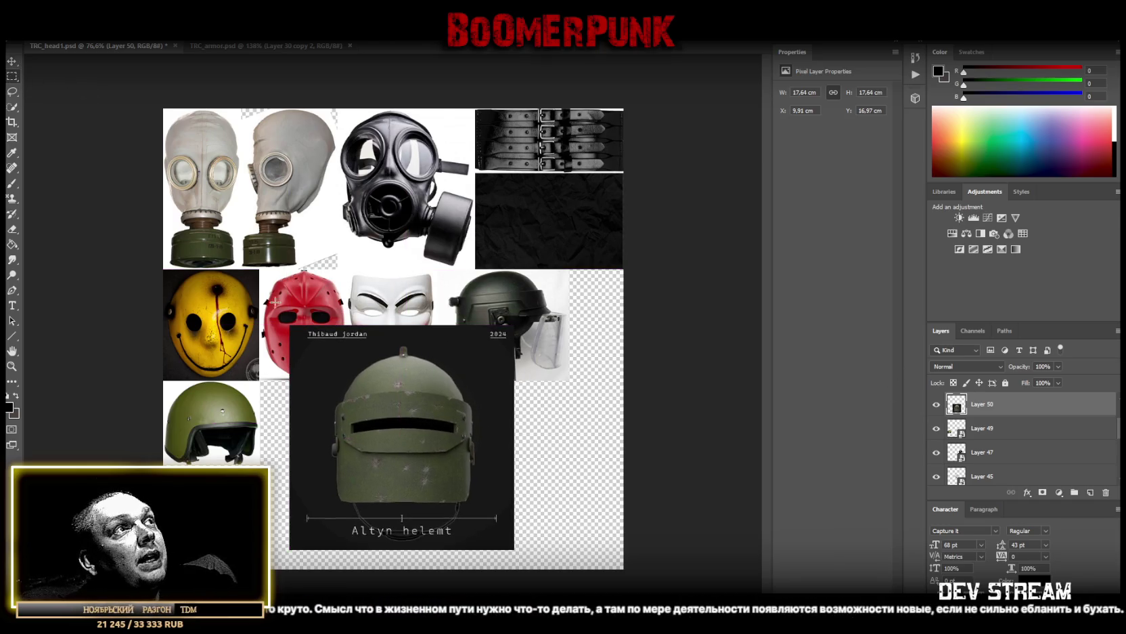
drag(312, 329, 477, 503)
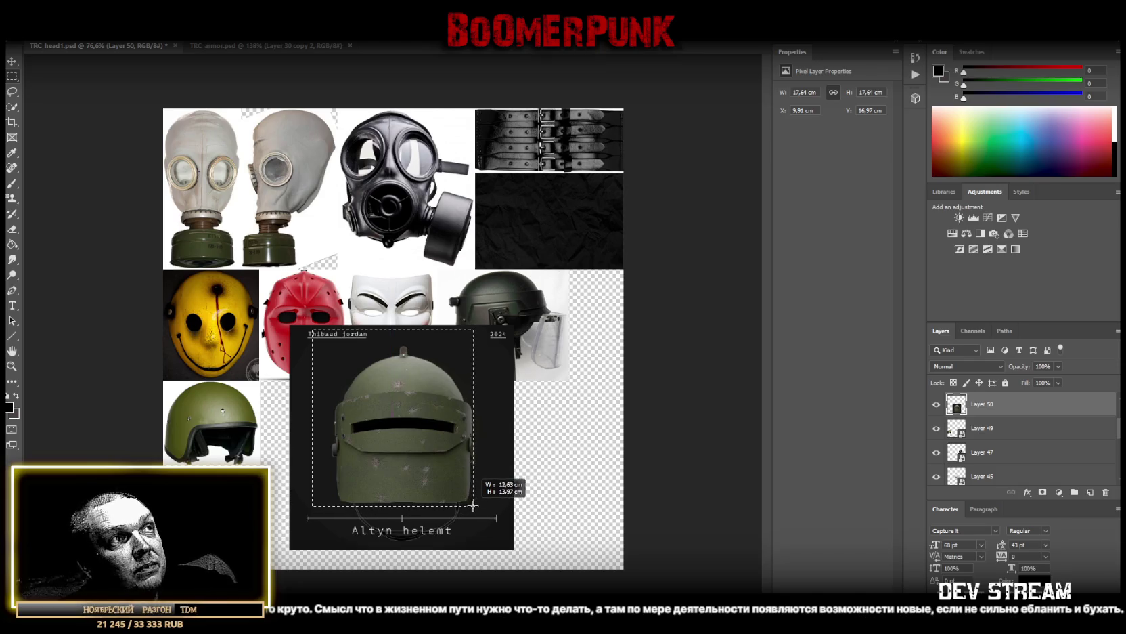
drag(477, 503, 480, 506)
drag(296, 281, 515, 344)
drag(295, 312, 331, 519)
right_click(386, 398)
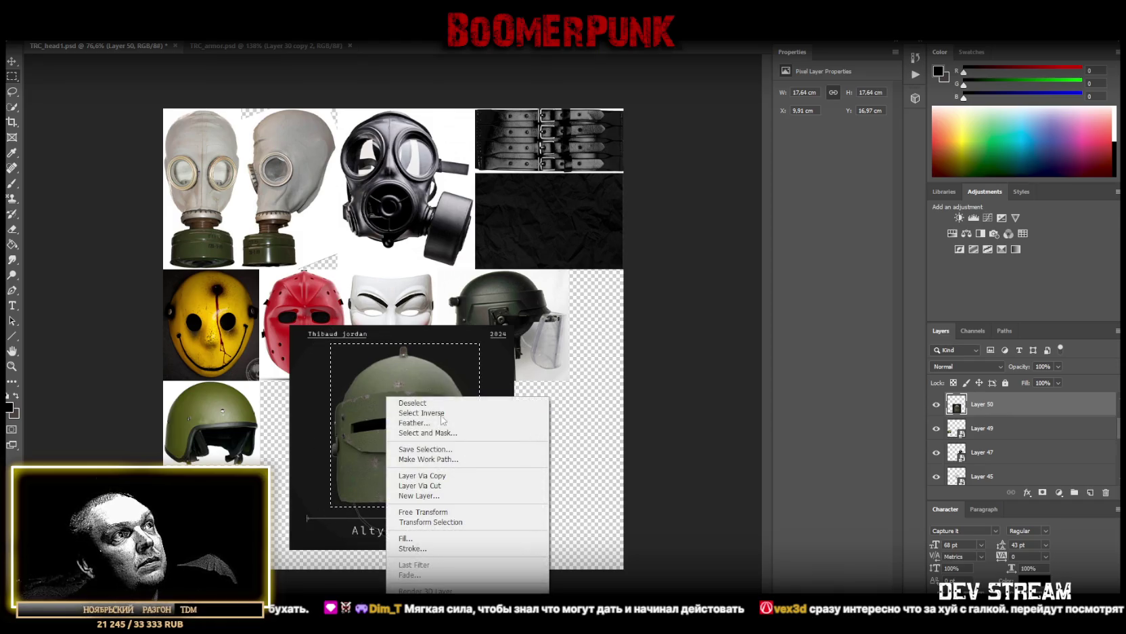
click(460, 475)
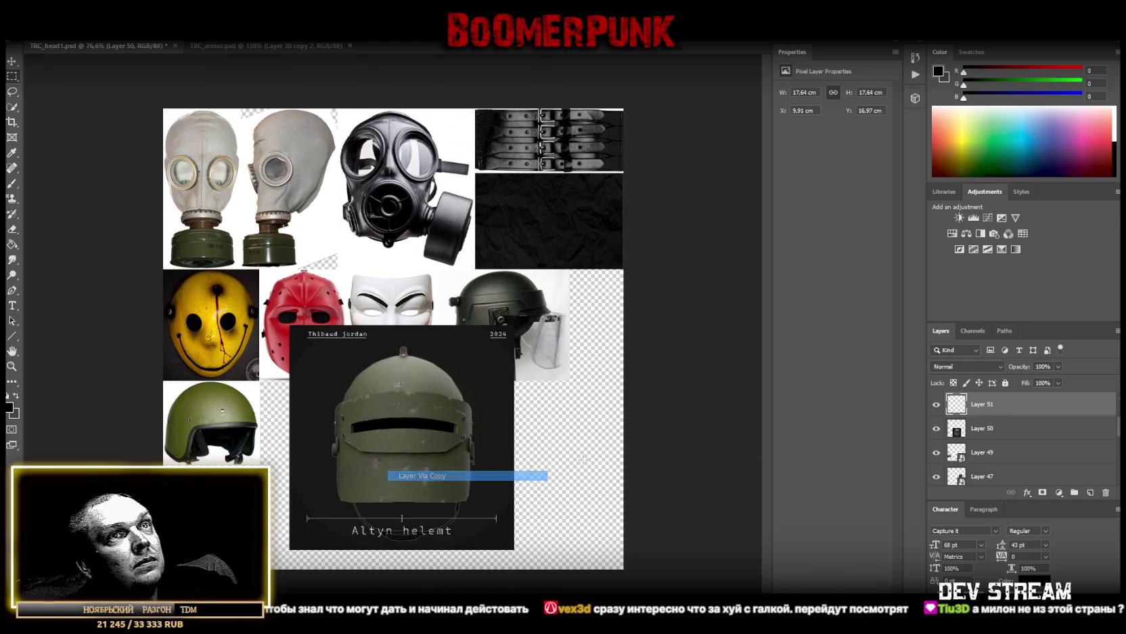
Delete the full poster layer and convert the cropped Altyn helmet to a smart object
key(Delete)
right_click(988, 404)
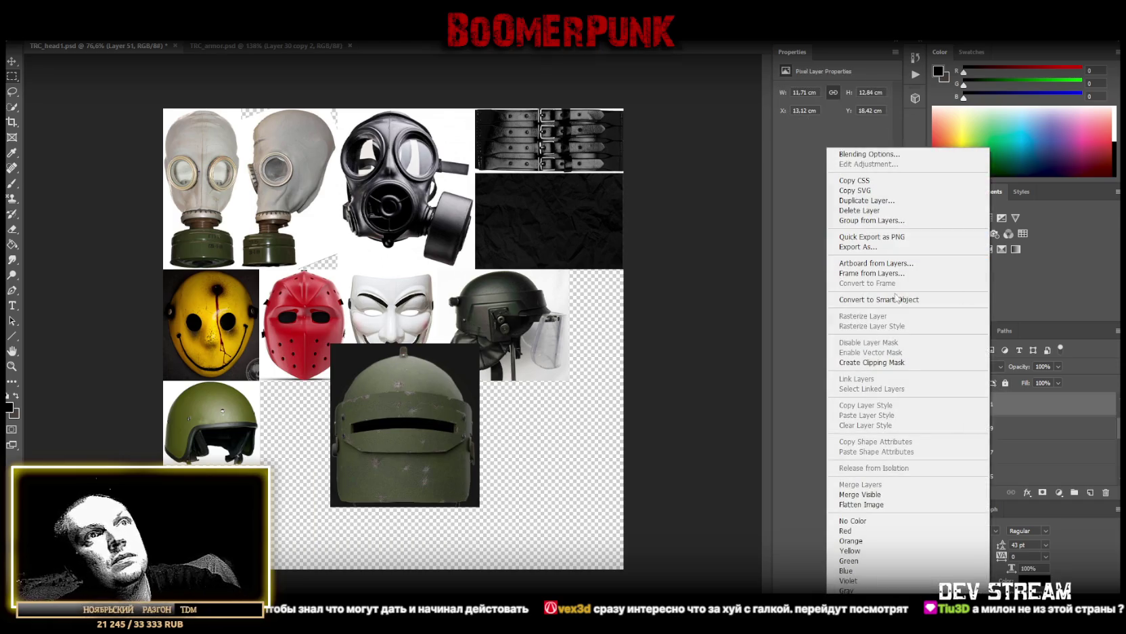
click(906, 299)
Shrink the Altyn helmet to 7.62 × 6.22 cm in the lower-left corner below the green helmet
key(ctrl+t)
mouse_move(432, 421)
mouse_down()
mouse_move(420, 436)
mouse_move(386, 441)
mouse_up()
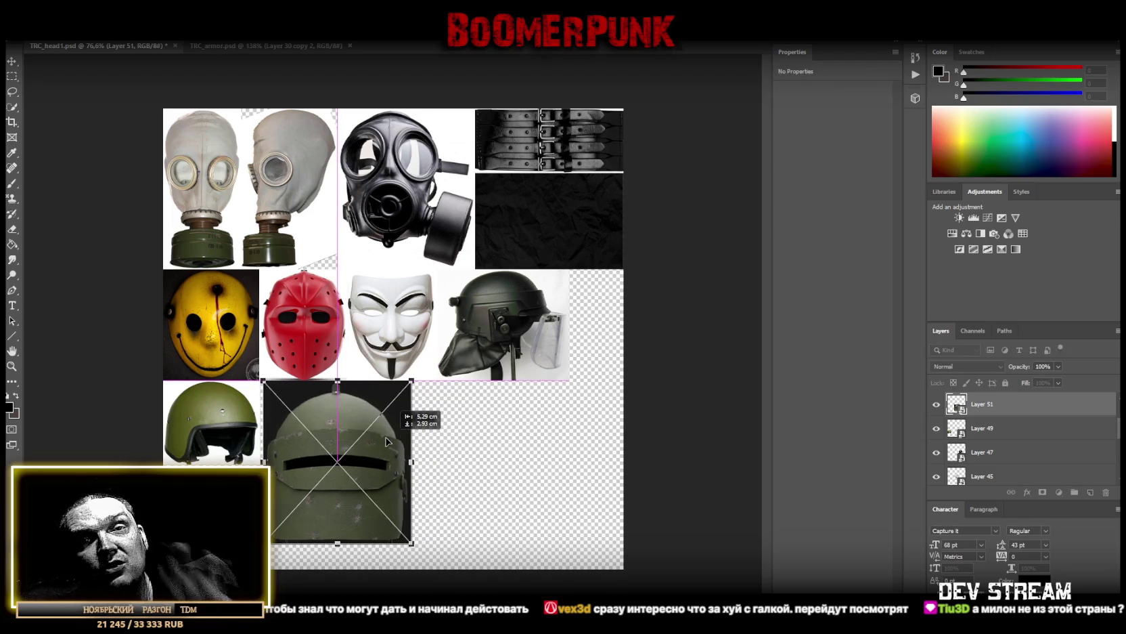
drag(337, 543, 337, 466)
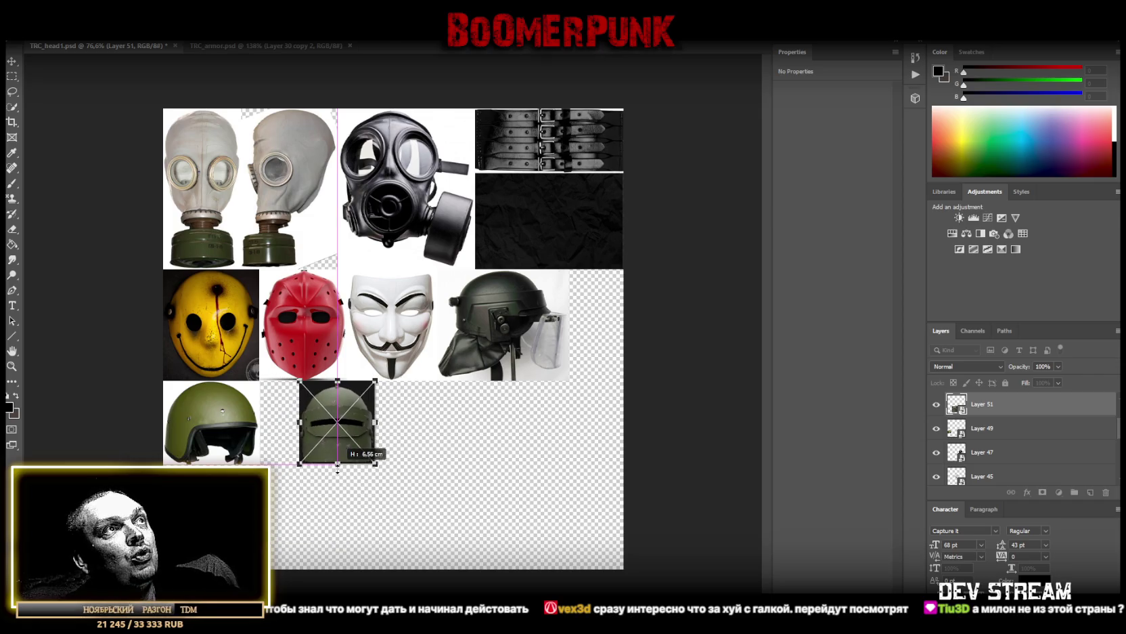
mouse_move(339, 423)
mouse_down()
mouse_move(234, 507)
mouse_move(218, 506)
mouse_up()
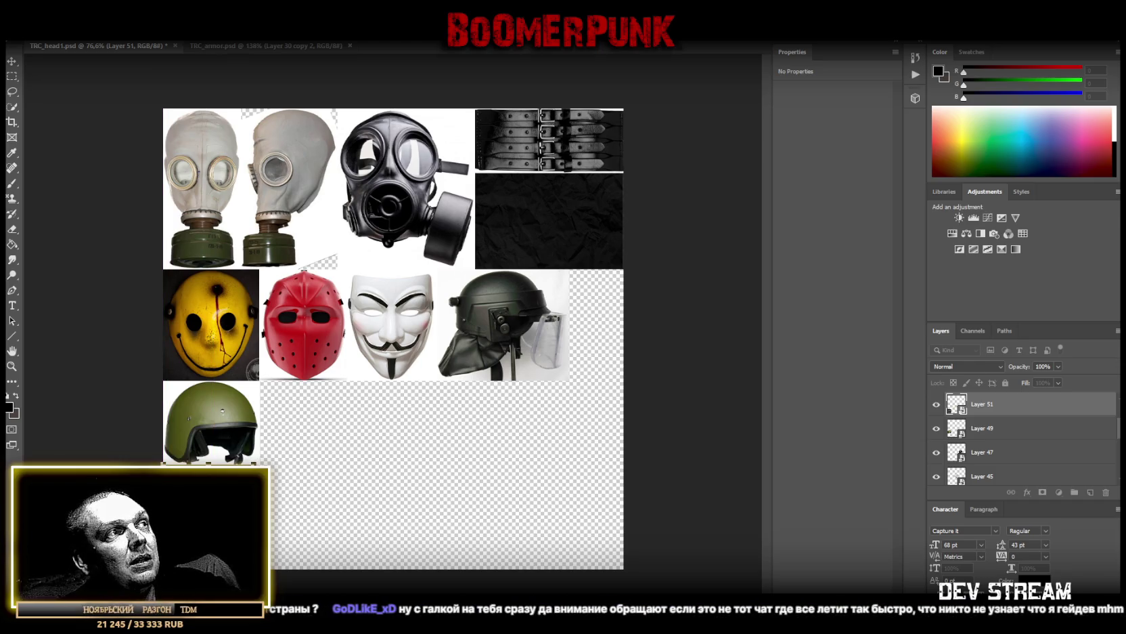
drag(219, 506, 262, 469)
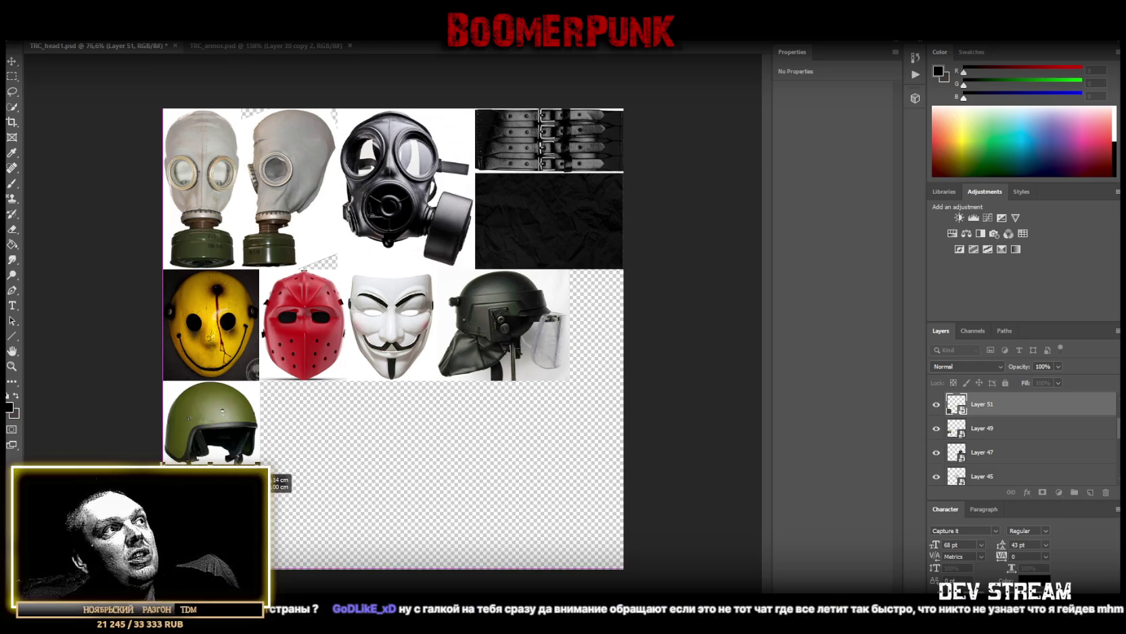
drag(263, 477, 261, 477)
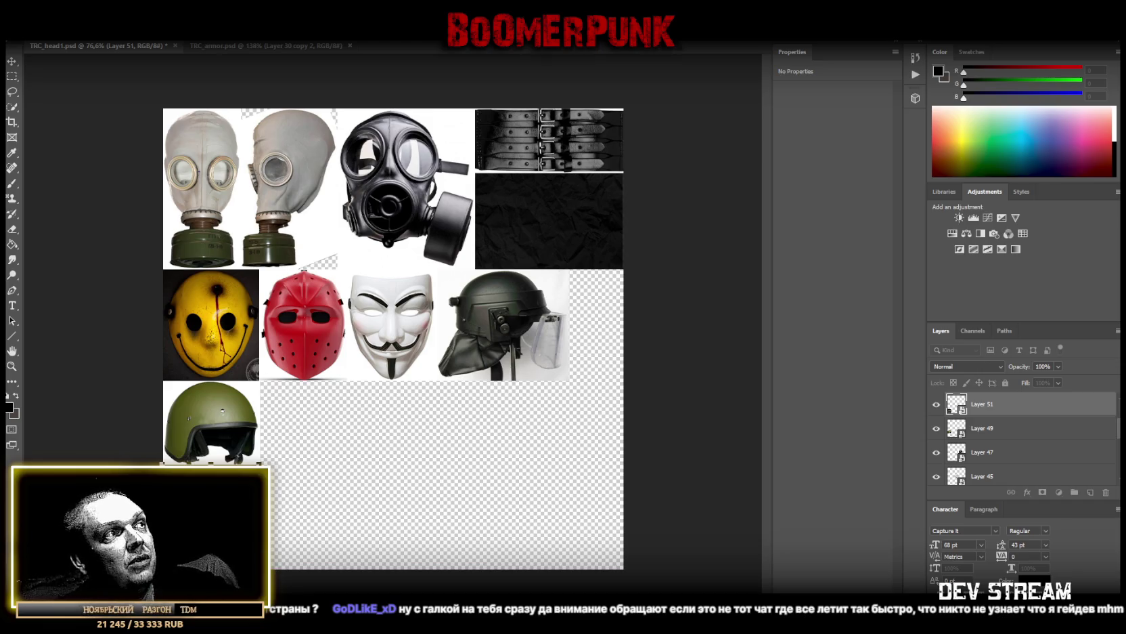
mouse_move(260, 515)
mouse_down()
mouse_move(276, 514)
mouse_move(260, 514)
mouse_up()
drag(211, 464, 214, 467)
key(Return)
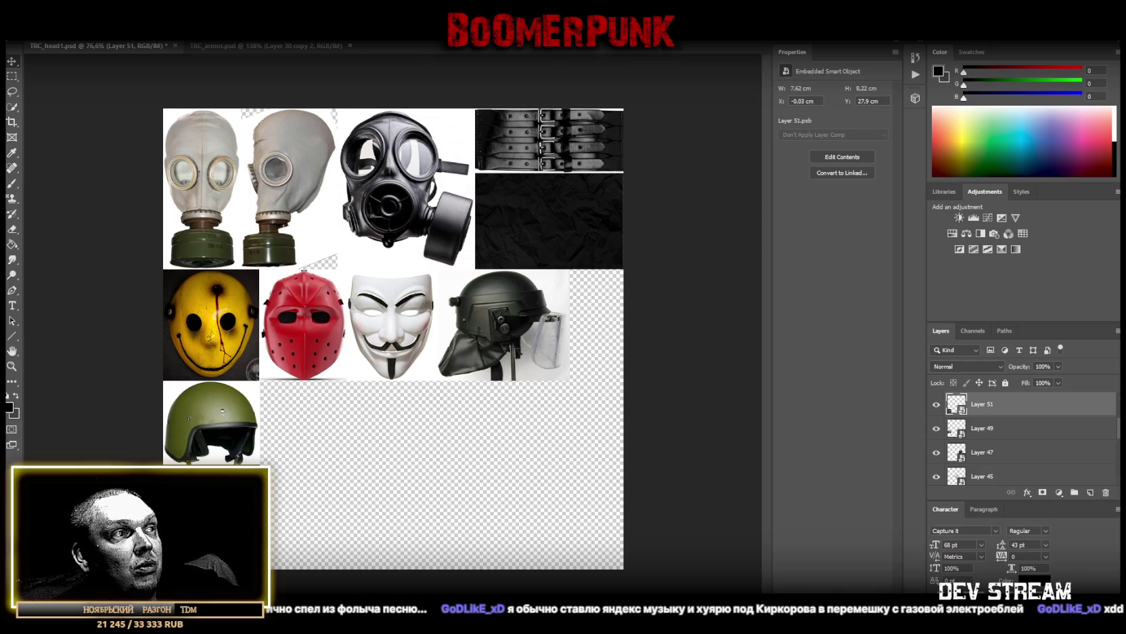
Bring Yandex Music to the front and skip to the next track
key(alt+Tab)
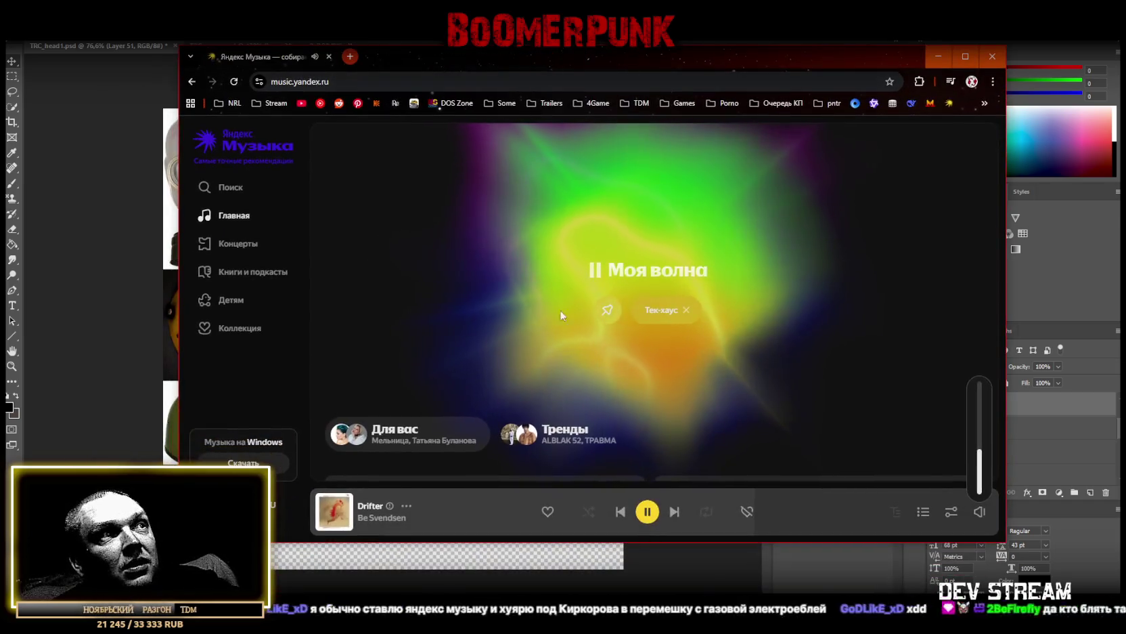
scroll(565, 322, down, 2)
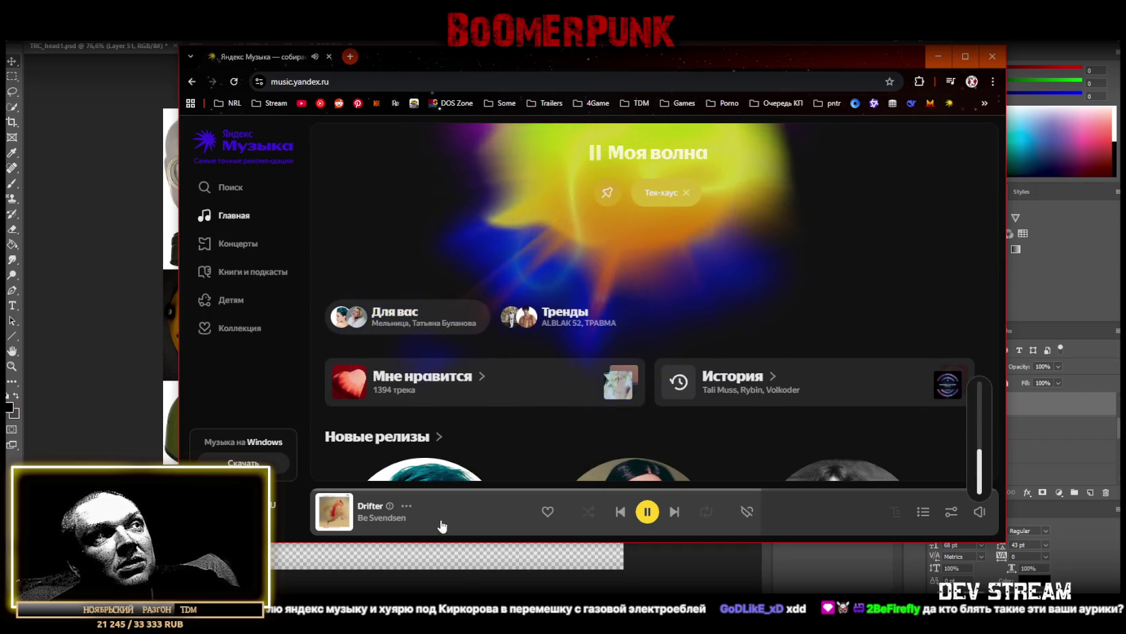
click(673, 512)
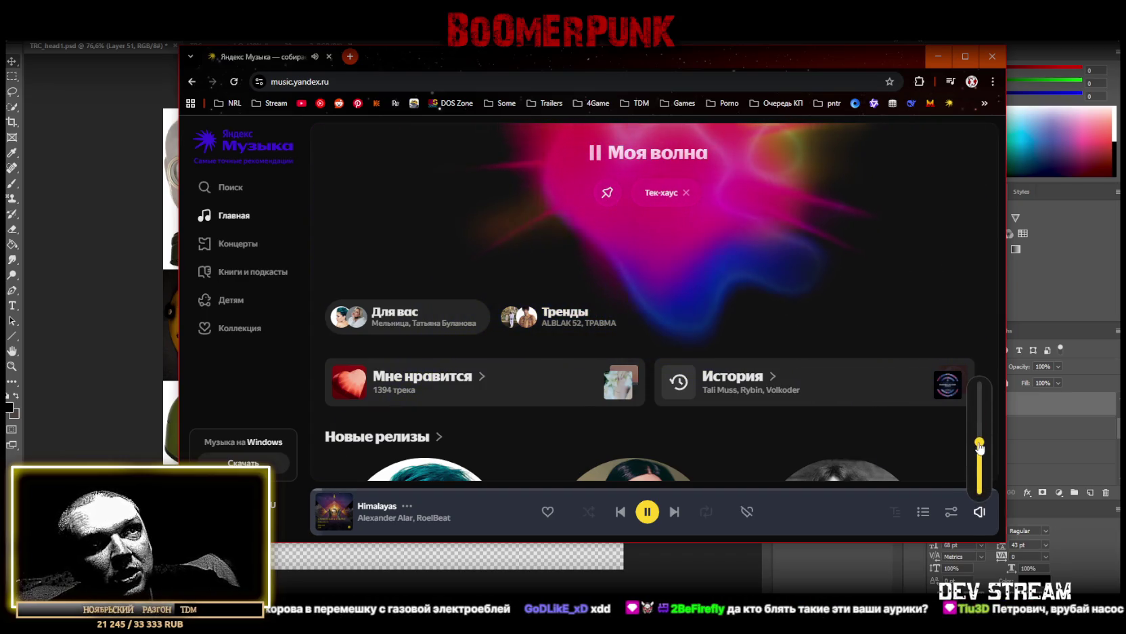
Start the Синтвейв wave from the Больше открытий carousel and minimize the browser
scroll(763, 431, down, 2)
scroll(763, 431, down, 3)
scroll(763, 431, down, 2)
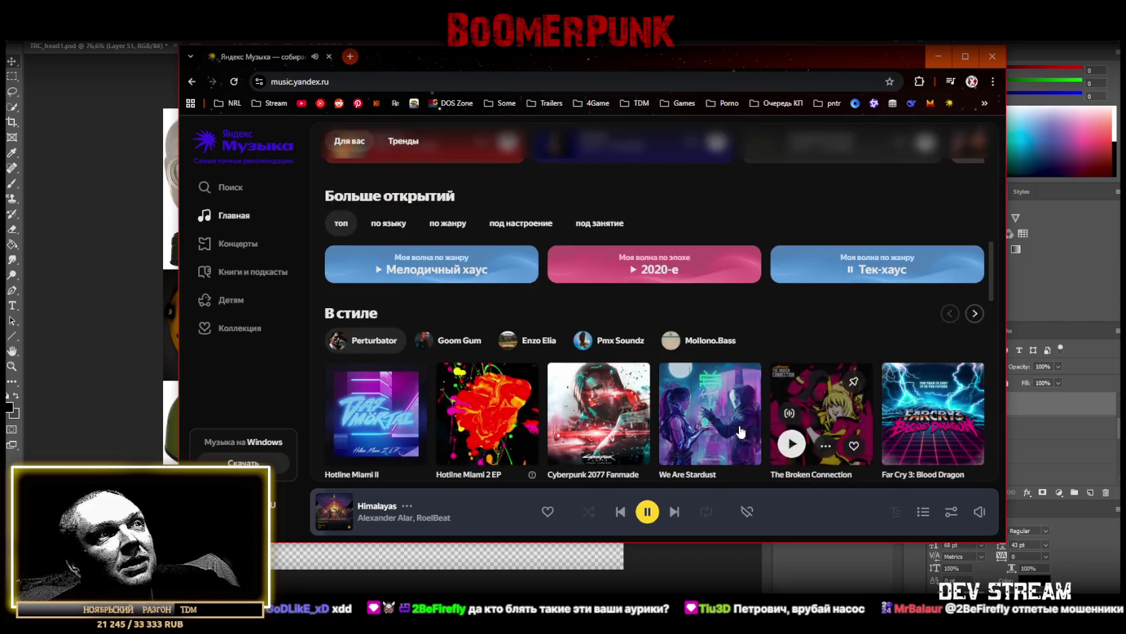
click(975, 314)
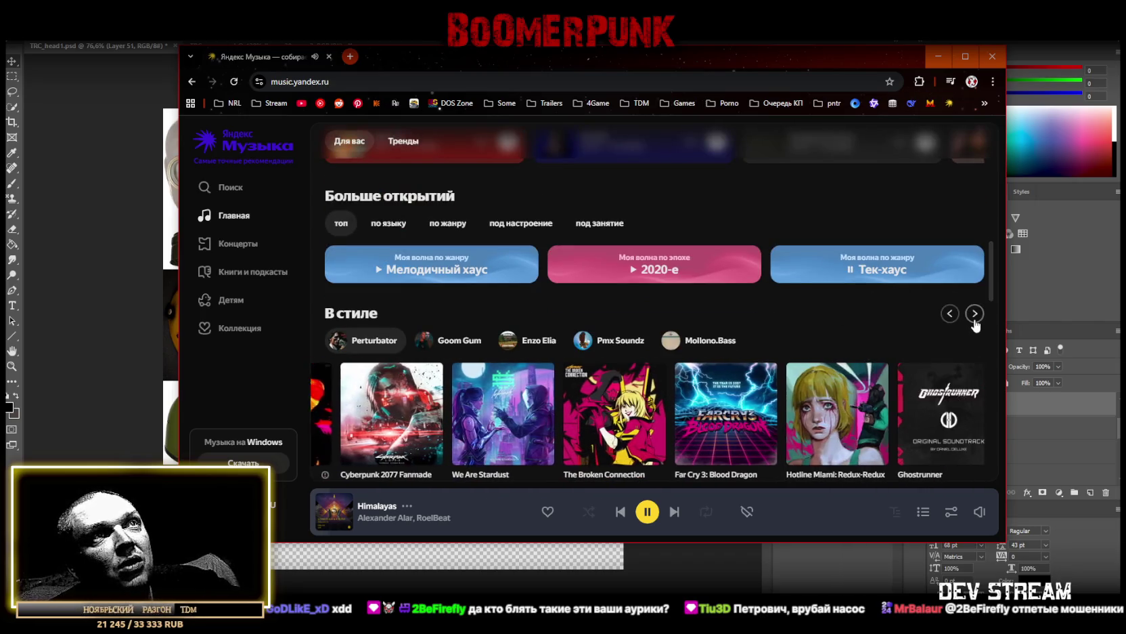
scroll(970, 308, up, 2)
click(974, 314)
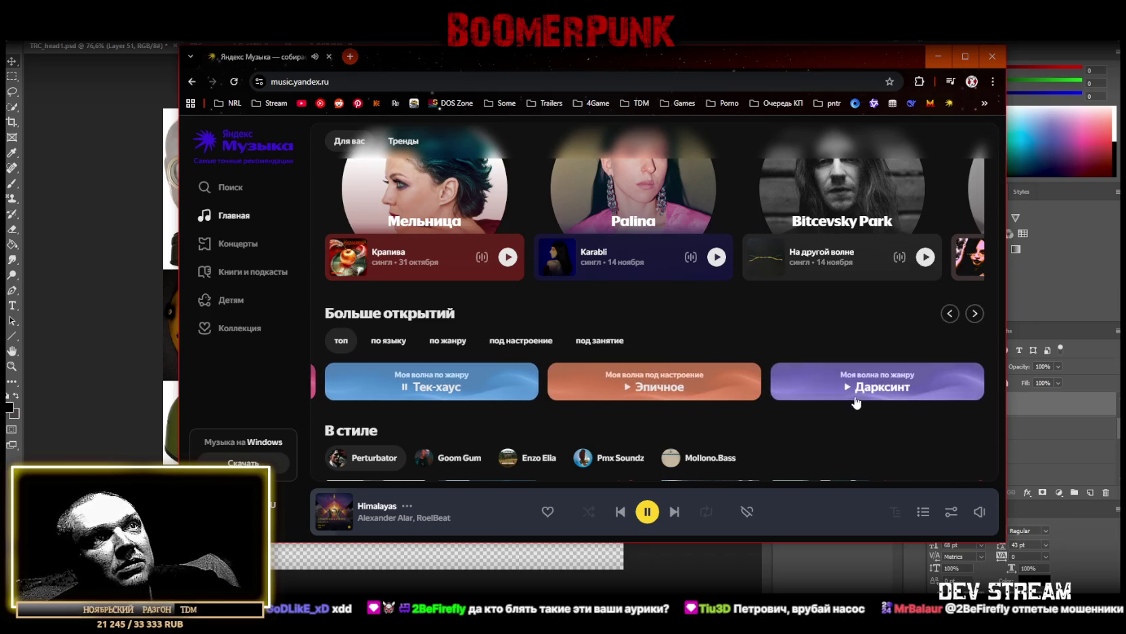
click(975, 313)
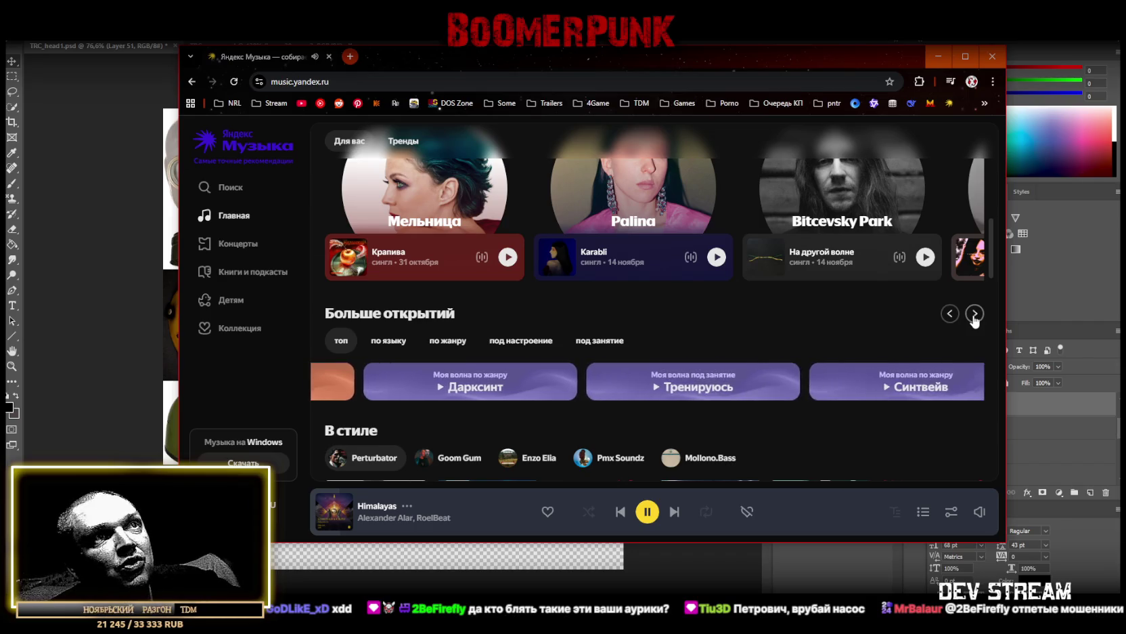
click(875, 389)
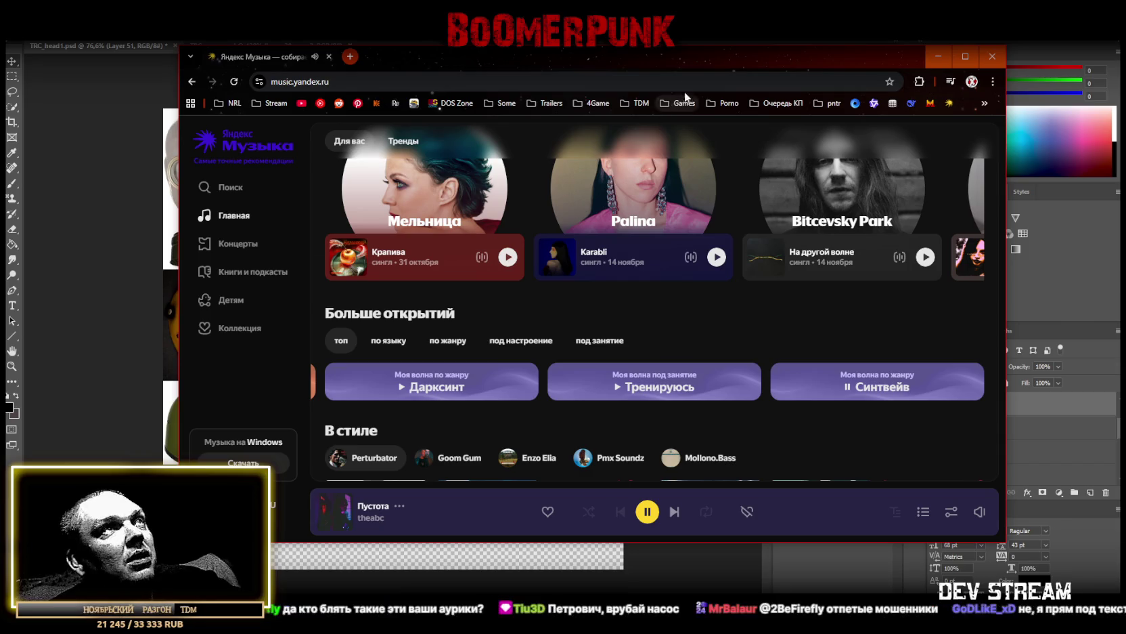
click(660, 42)
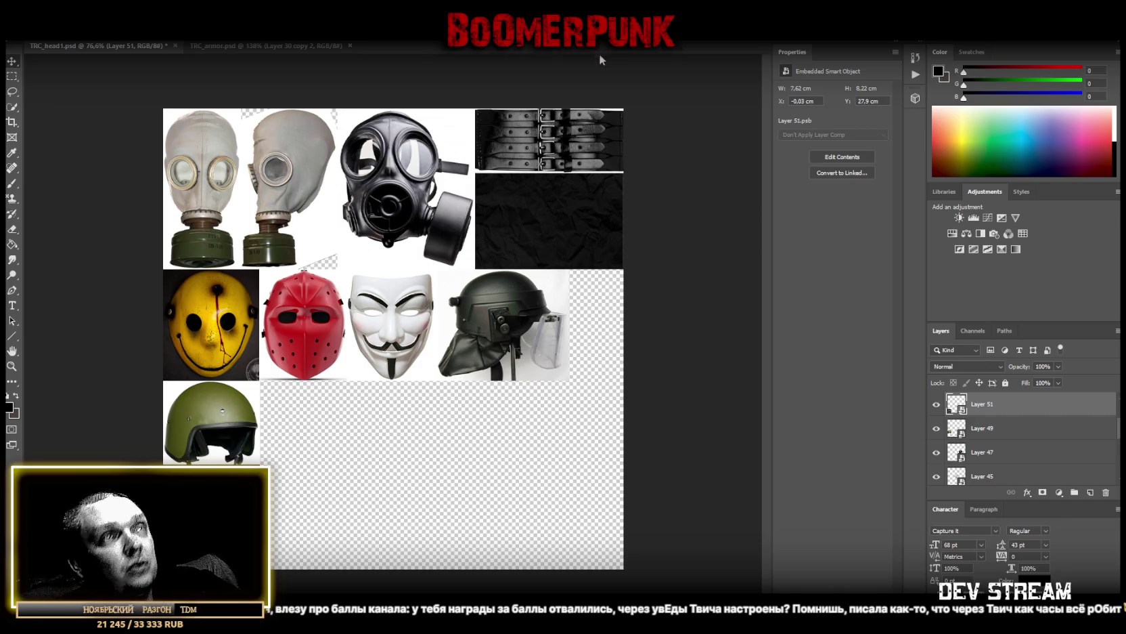
Paste the white paper texture as a smart object and shrink it into the tile beside the visored helmet
key(ctrl+v)
right_click(1001, 405)
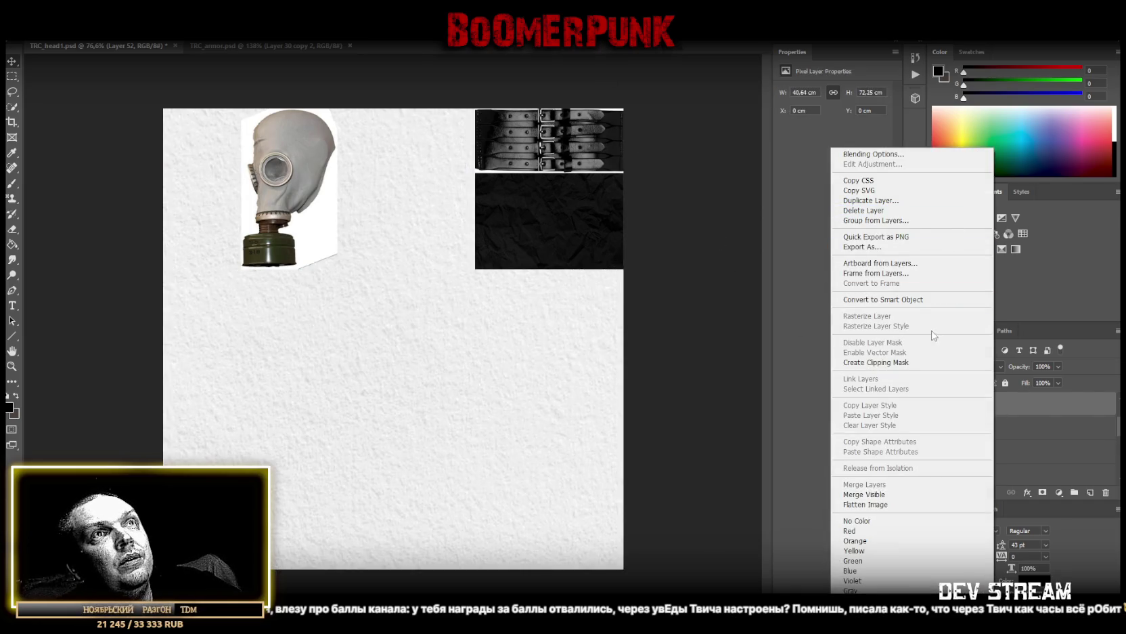
click(883, 299)
key(ctrl+t)
mouse_move(422, 109)
mouse_down()
mouse_move(425, 149)
mouse_move(540, 309)
mouse_up()
drag(460, 411, 549, 402)
drag(586, 556, 596, 380)
click(17, 63)
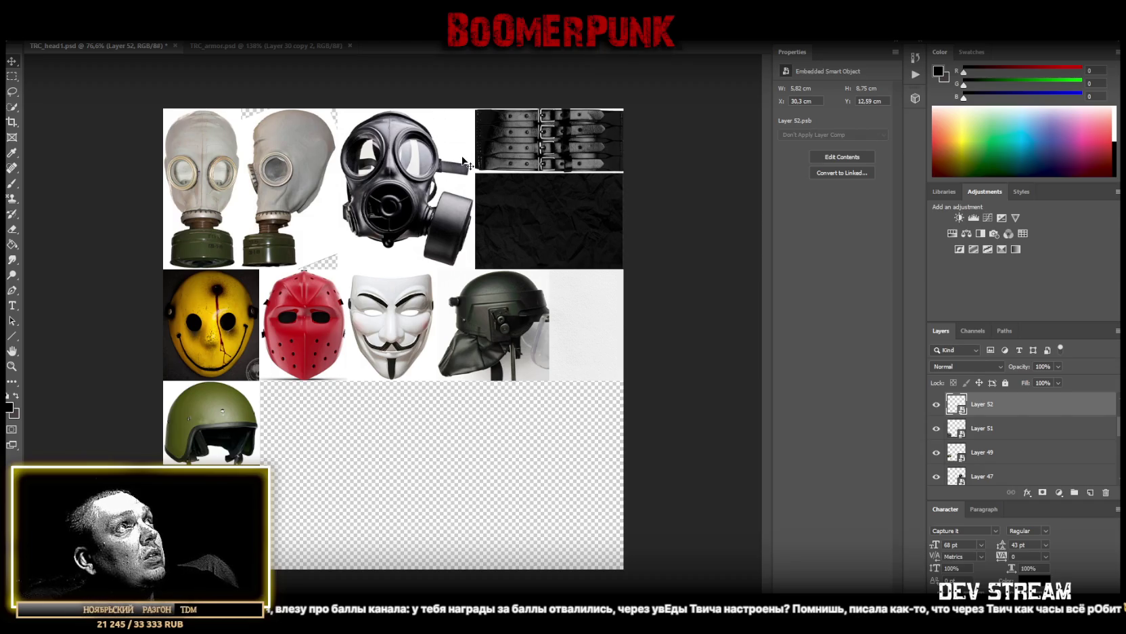
Move Layer 52 up beside the black gas mask, squashed to a 2.5 × 3.63 cm strip
key(ctrl+t)
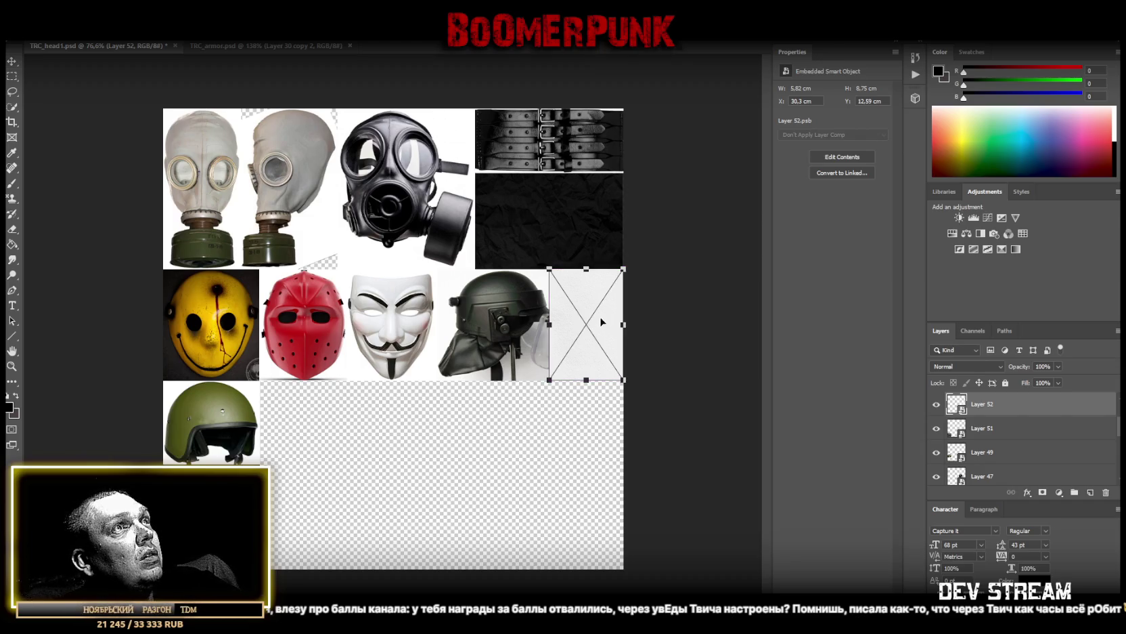
drag(601, 322, 490, 162)
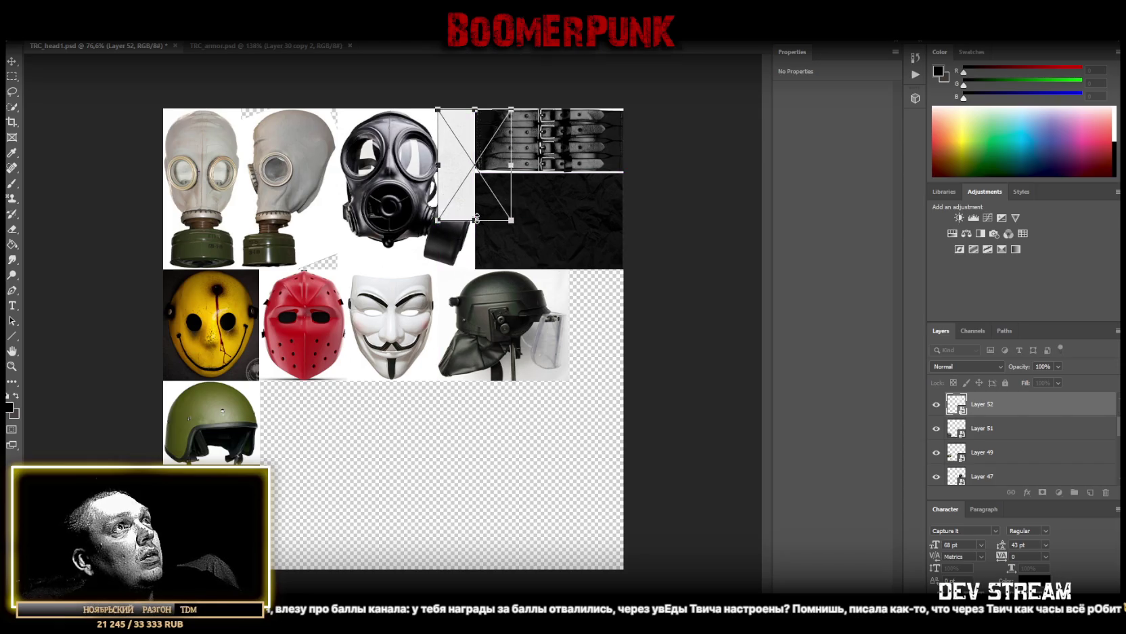
mouse_move(476, 218)
mouse_down()
mouse_move(476, 140)
mouse_move(442, 139)
mouse_move(459, 157)
mouse_up()
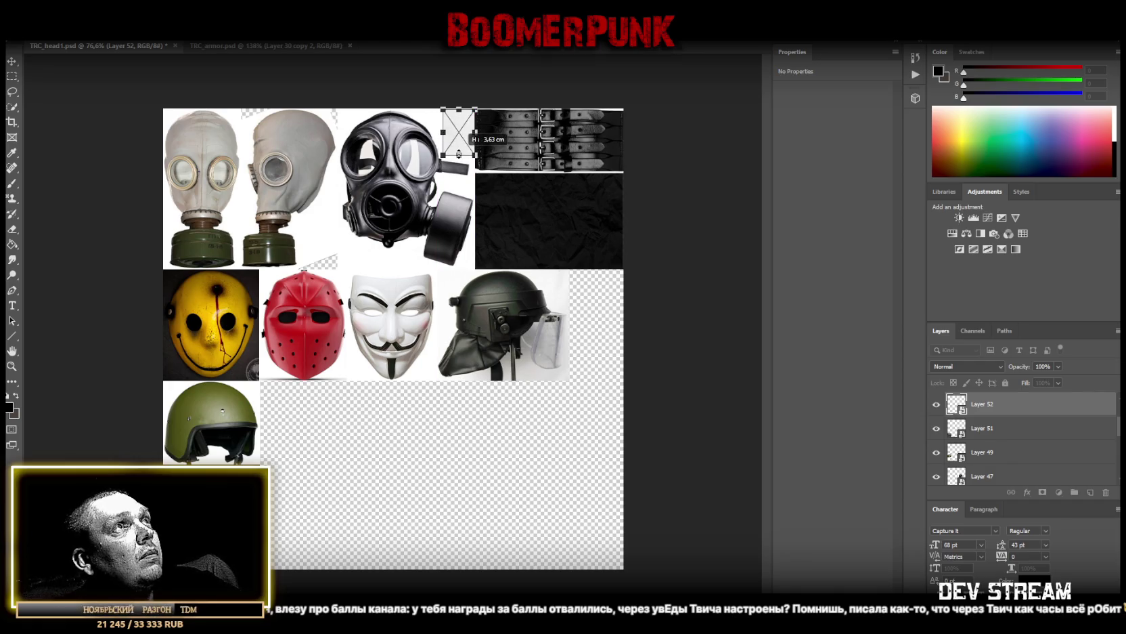
key(Return)
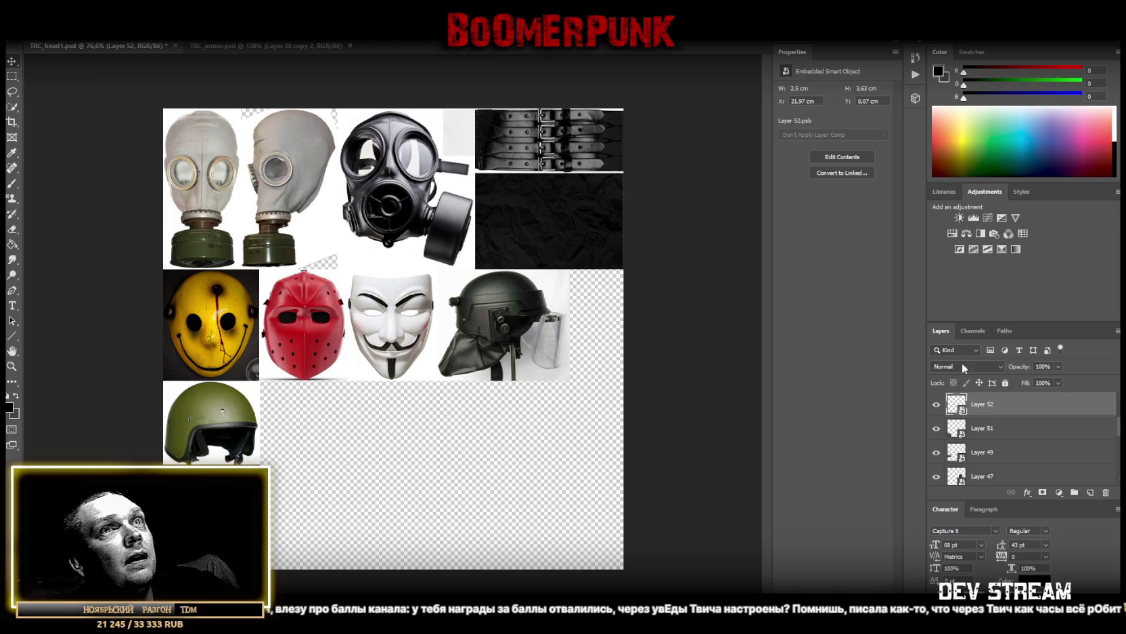
Add a Brightness/Contrast adjustment with Contrast -50 and merge it into Layer 52
click(959, 217)
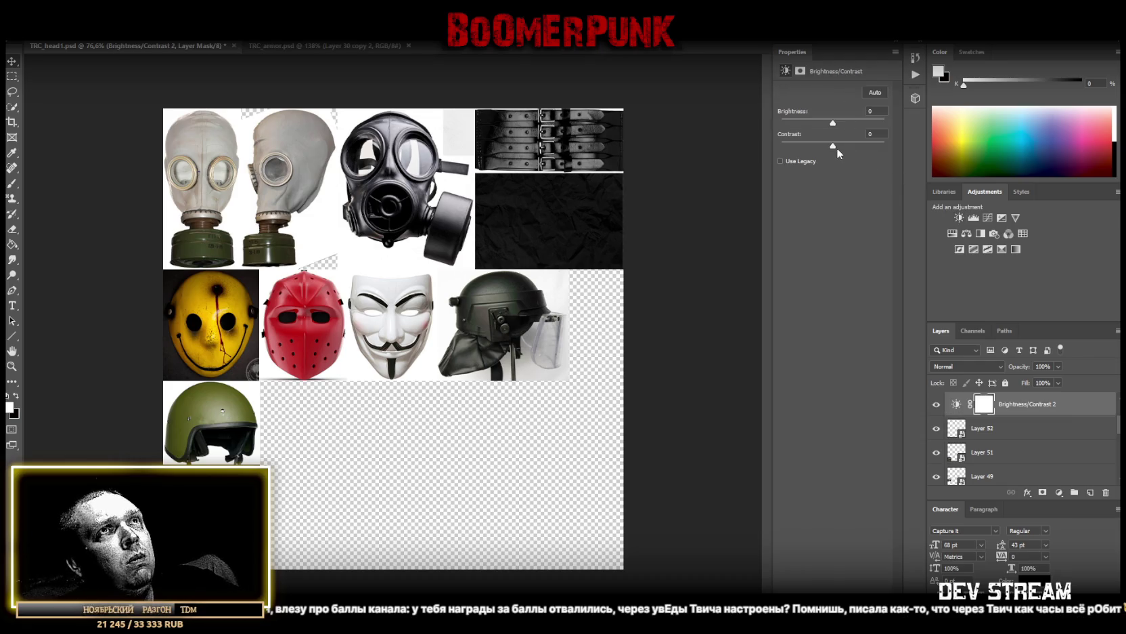
drag(833, 145, 757, 143)
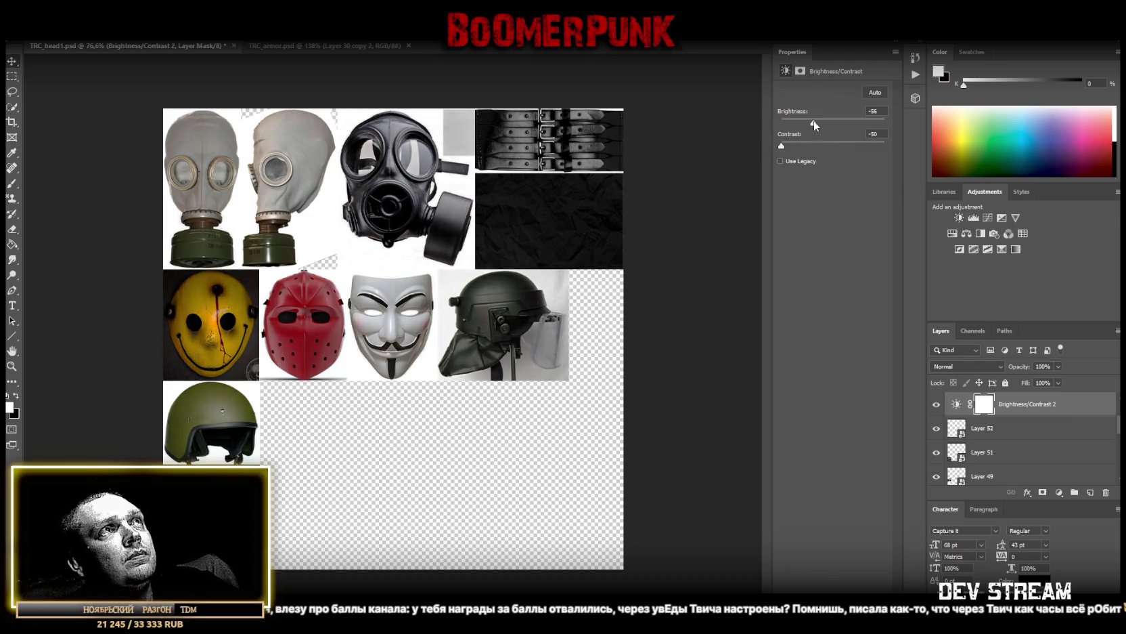
shift+click(1013, 429)
right_click(1009, 428)
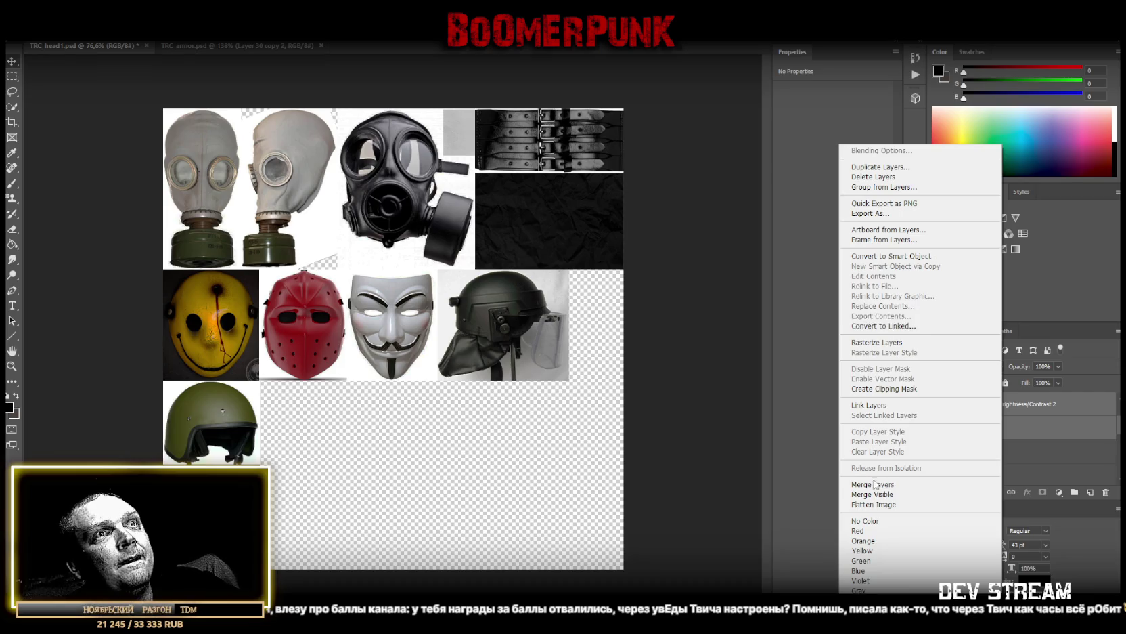
click(894, 484)
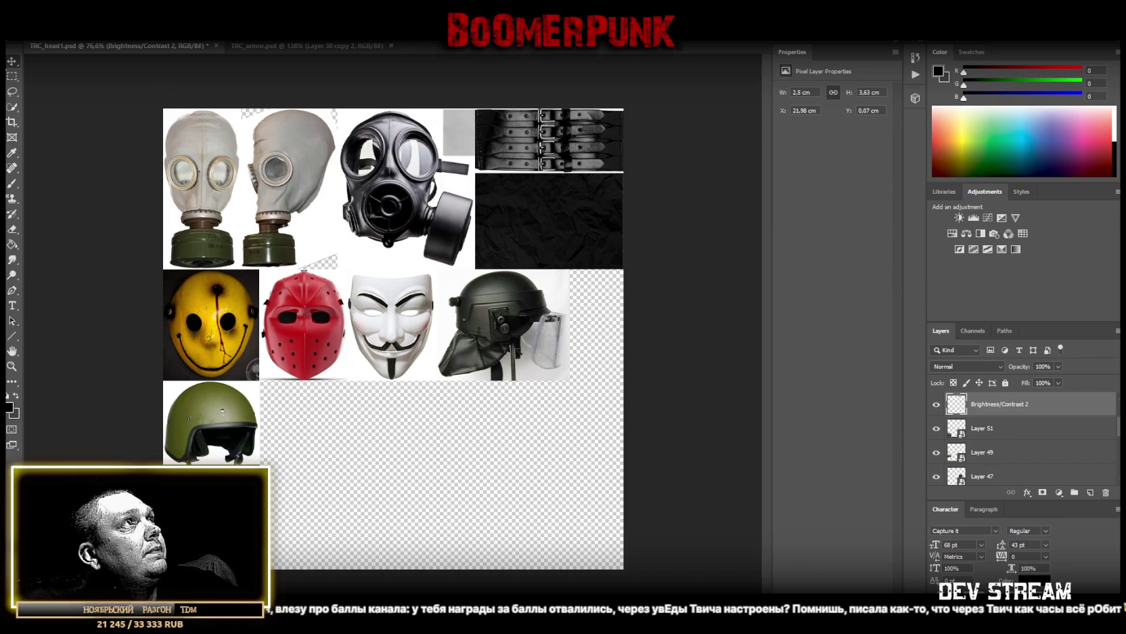
Open the grey gas mask's Layer 32 smart-object contents and zoom in on the eyepieces
right_click(193, 178)
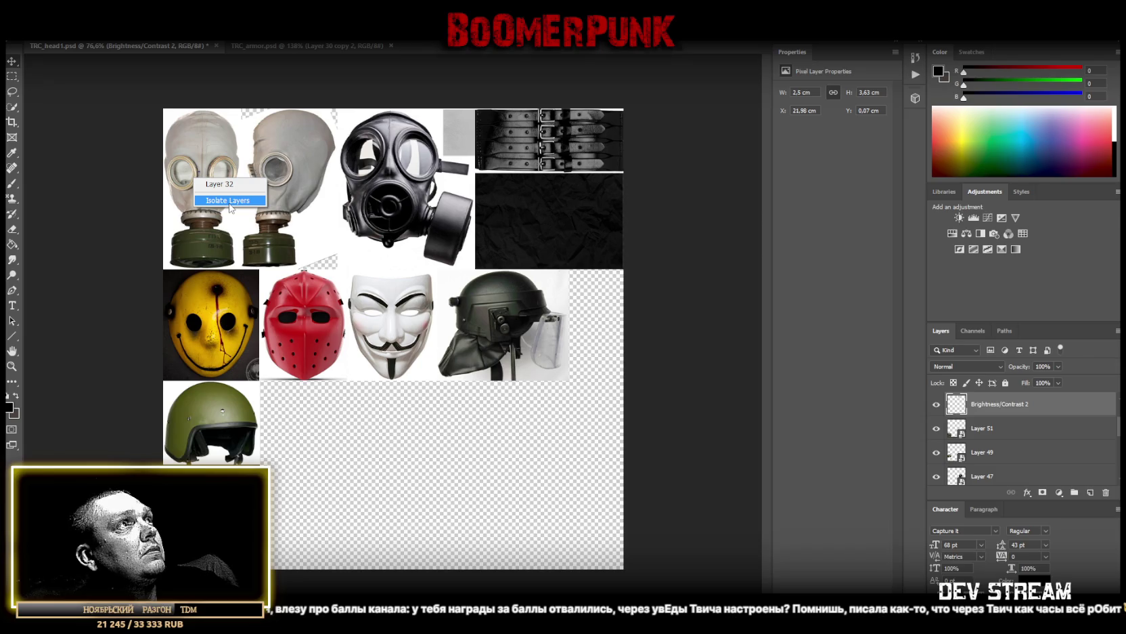
click(230, 184)
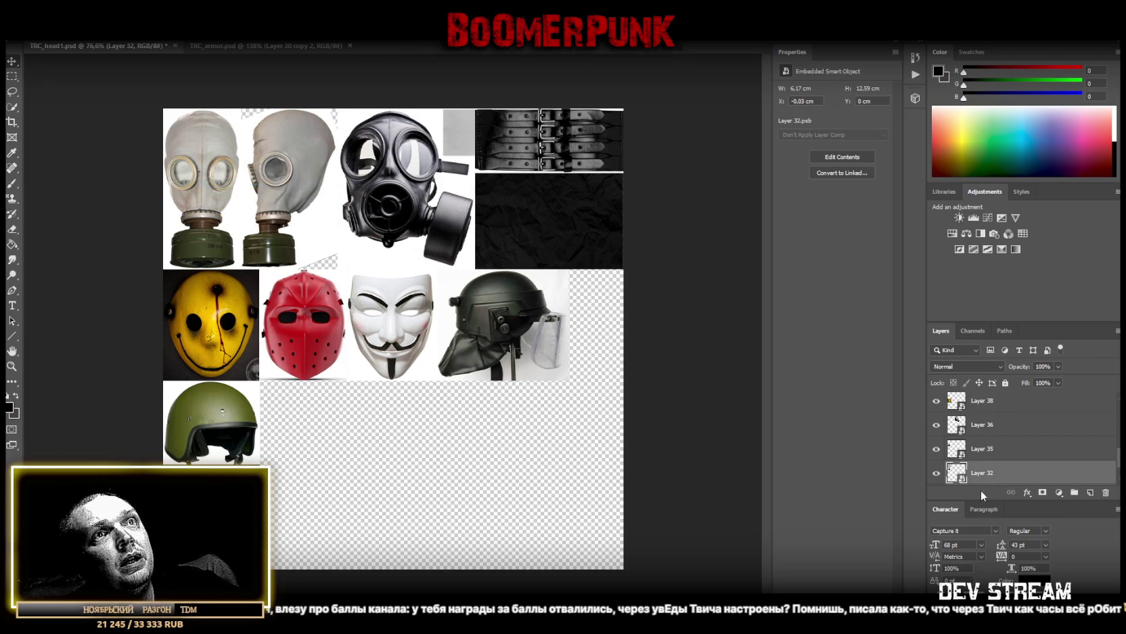
key(i)
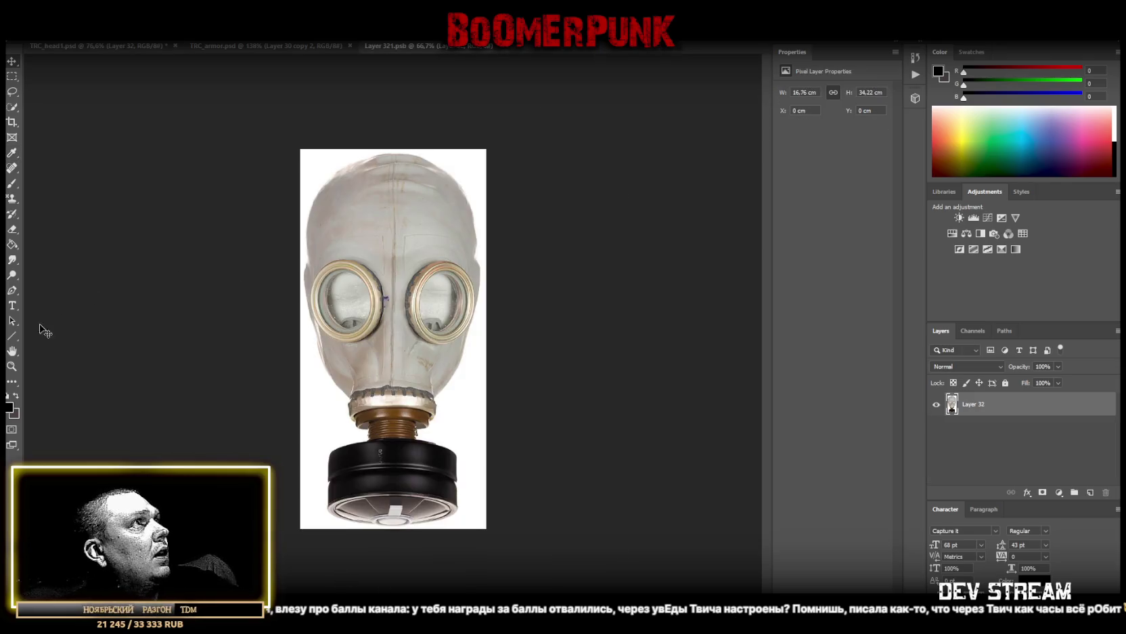
click(12, 365)
drag(391, 321, 457, 324)
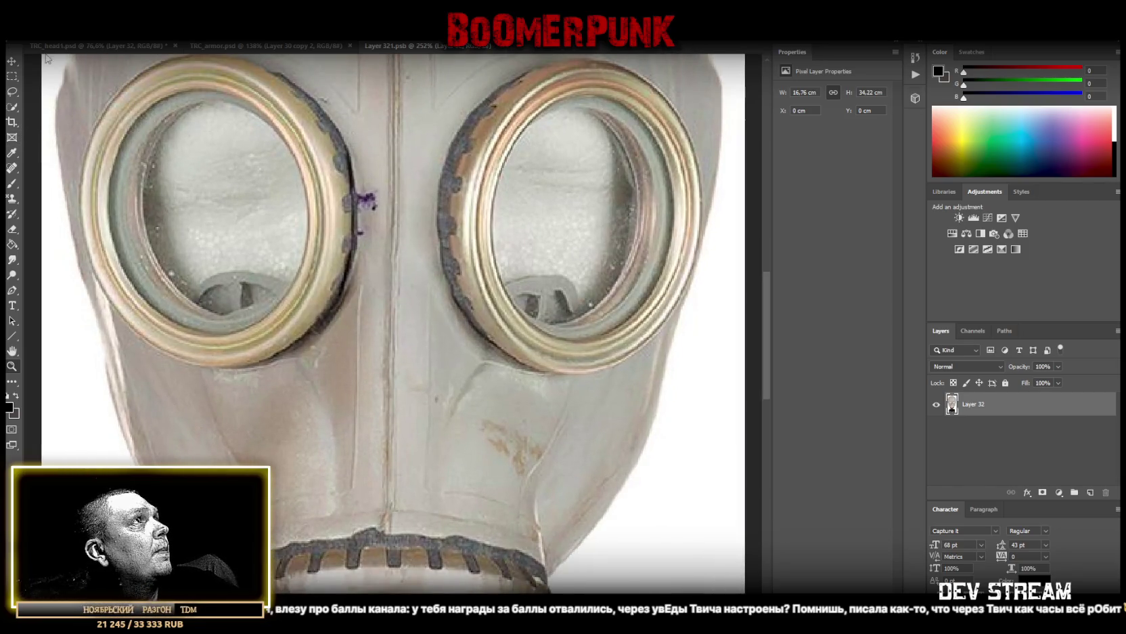
Trace the inner rim of the left eyepiece with the Polygonal Lasso
click(12, 90)
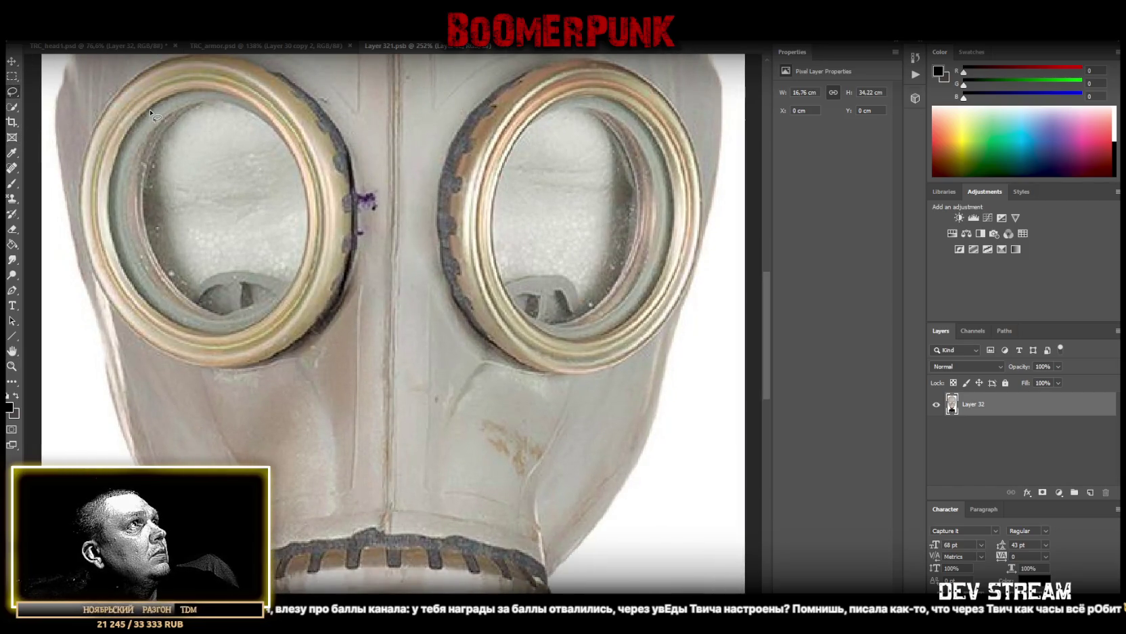
right_click(11, 93)
click(55, 104)
click(129, 128)
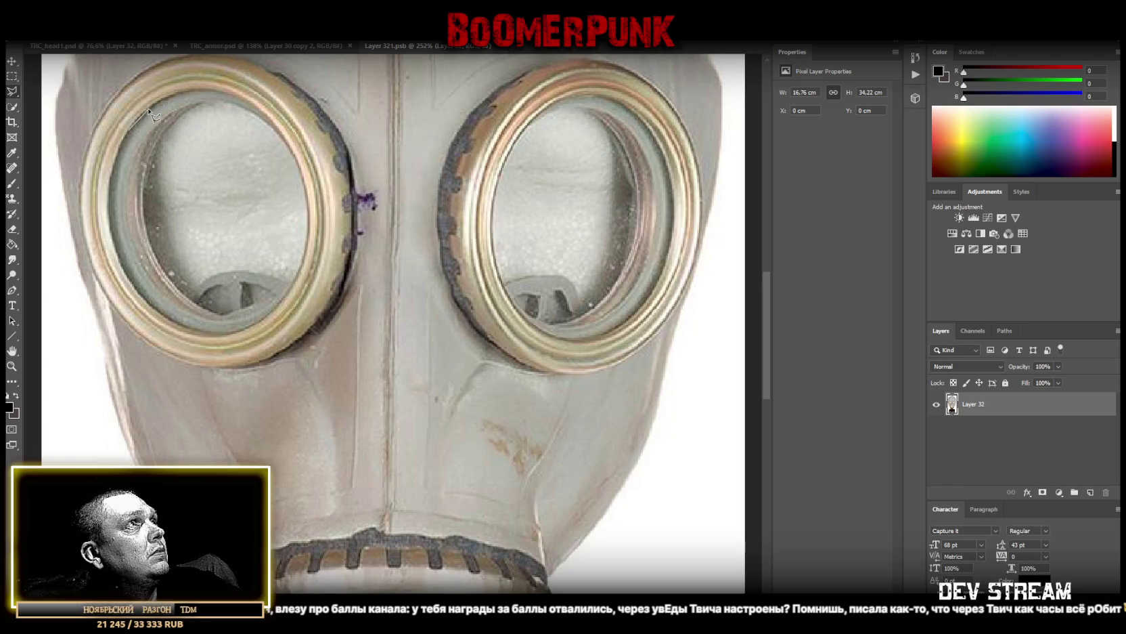
click(193, 92)
click(227, 96)
click(251, 107)
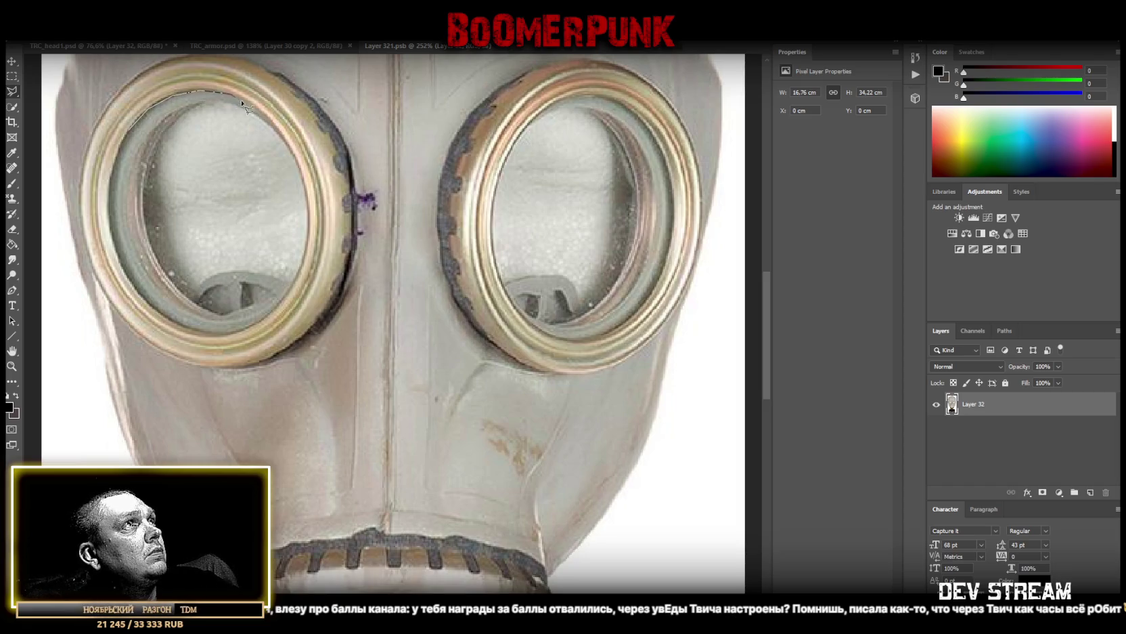
click(278, 139)
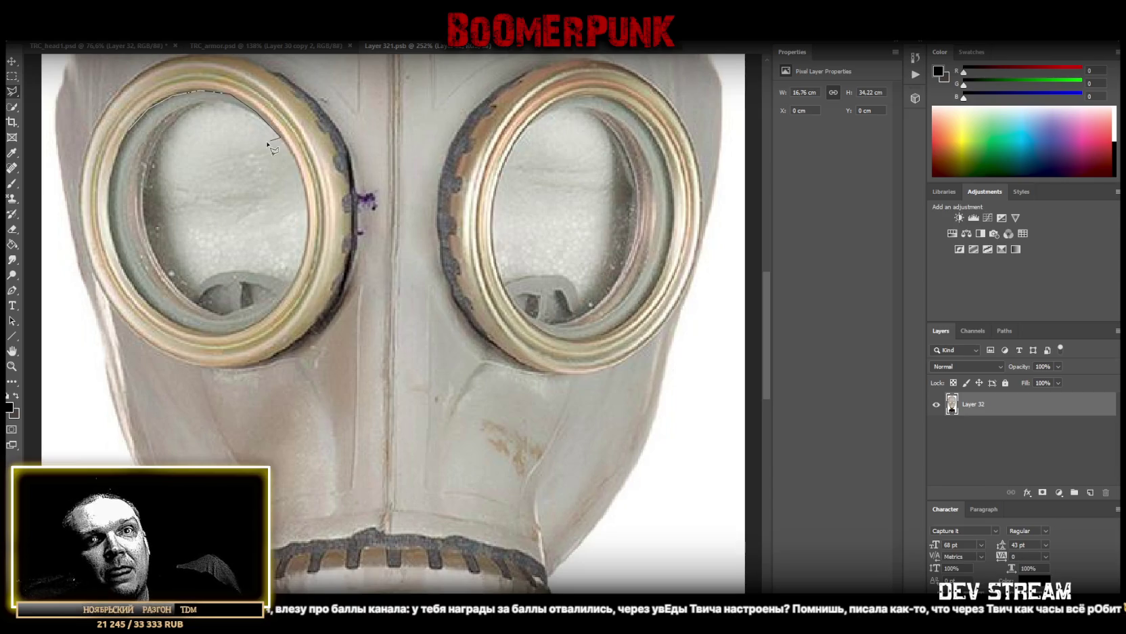